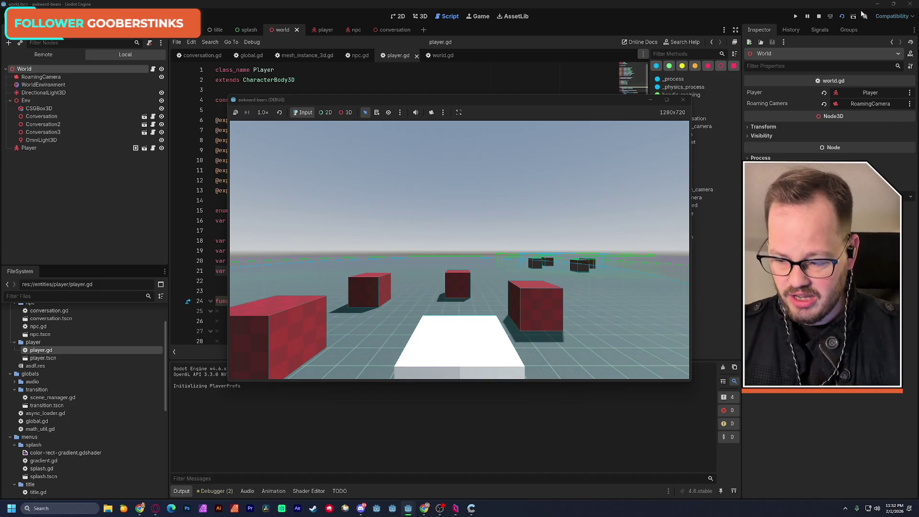
- Stop the running game, glance through player.gd, and open the conversation.gd script
{"action": "left_click", "coordinate": [687, 101]}
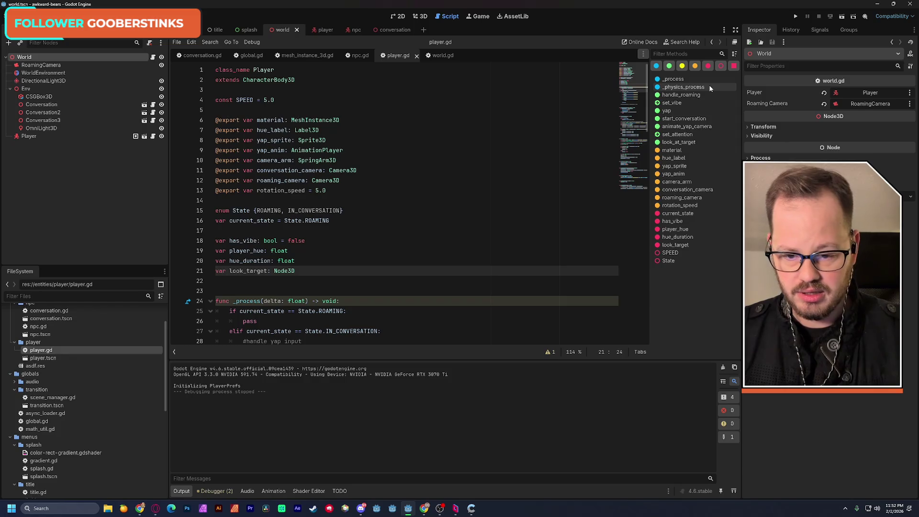
{"action": "scroll", "coordinate": [359, 246], "scroll_direction": "down", "scroll_amount": 4}
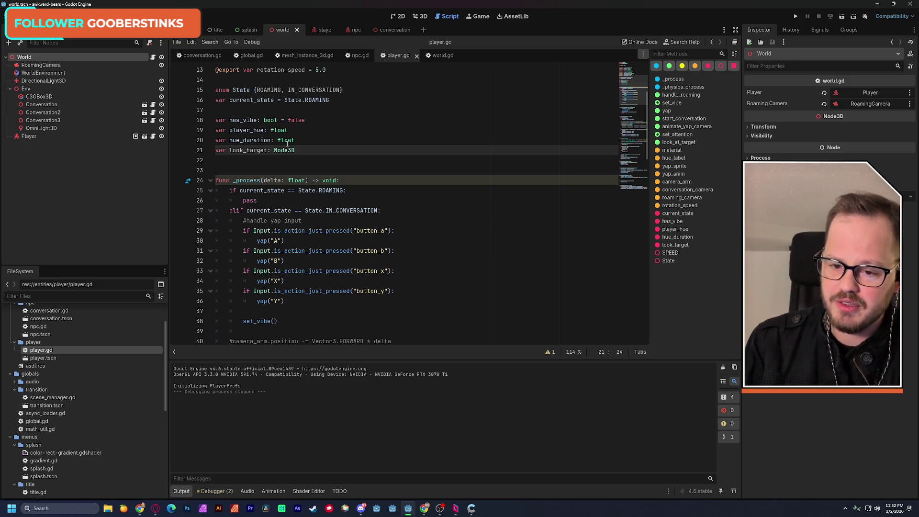
{"action": "mouse_move", "coordinate": [287, 144]}
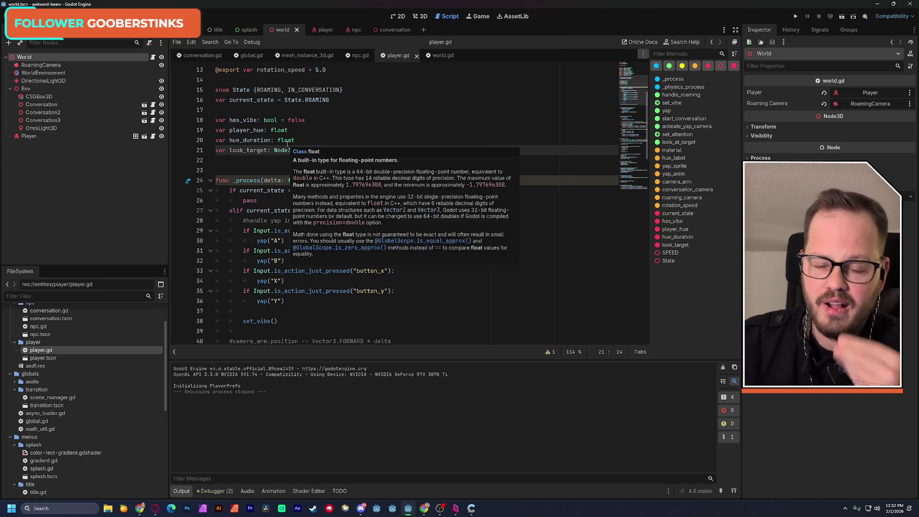
{"action": "left_click", "coordinate": [201, 55]}
{"action": "scroll", "coordinate": [631, 110], "scroll_direction": "up", "scroll_amount": 3}
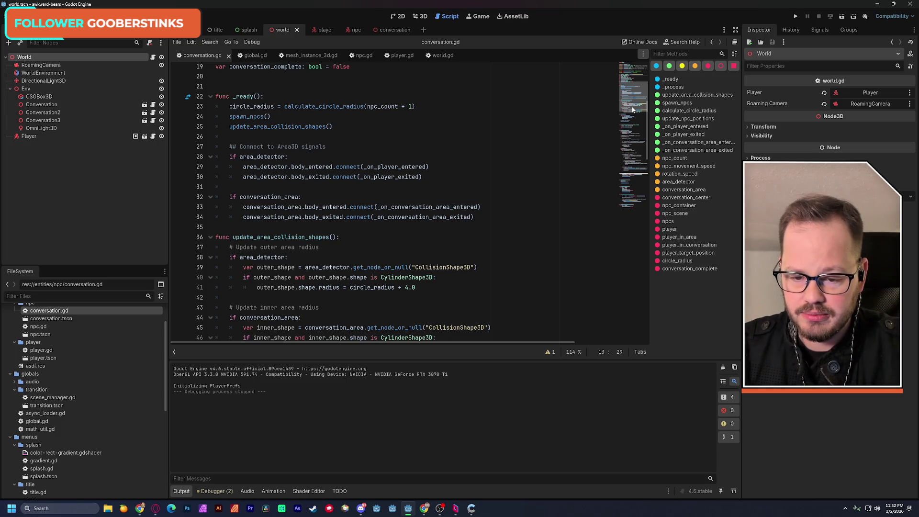
{"action": "scroll", "coordinate": [630, 106], "scroll_direction": "up", "scroll_amount": 2}
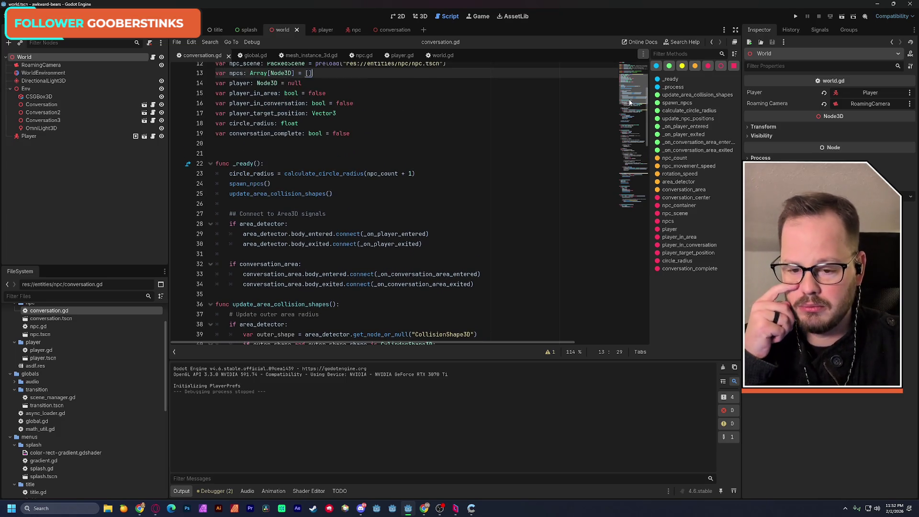
{"action": "scroll", "coordinate": [630, 105], "scroll_direction": "down", "scroll_amount": 2}
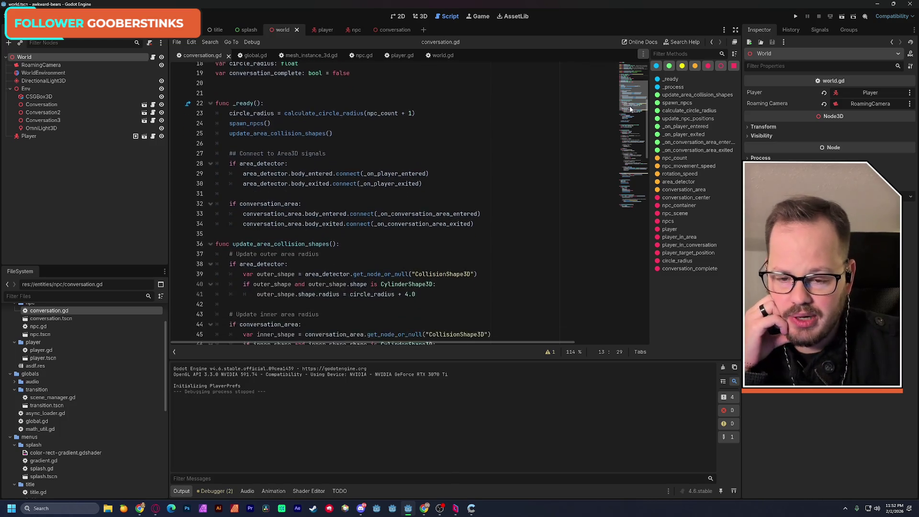
{"action": "scroll", "coordinate": [630, 110], "scroll_direction": "down", "scroll_amount": 1}
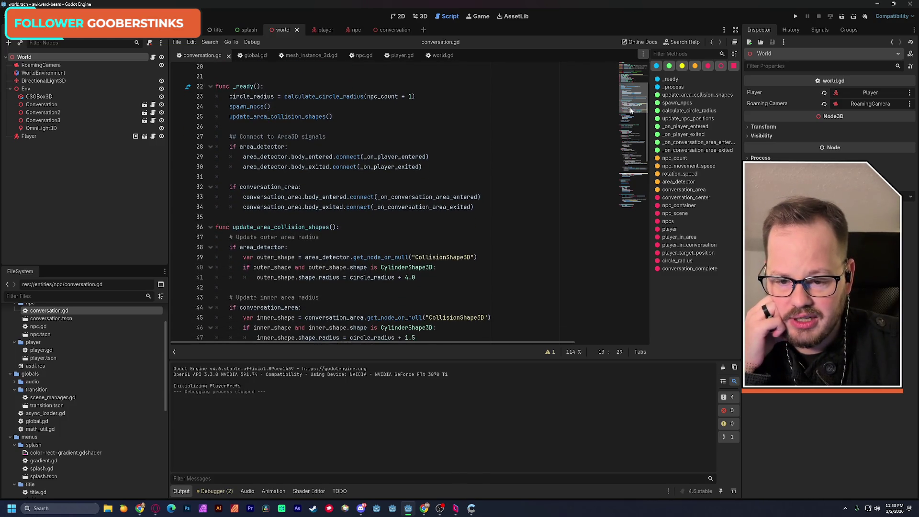
{"action": "scroll", "coordinate": [631, 111], "scroll_direction": "down", "scroll_amount": 1}
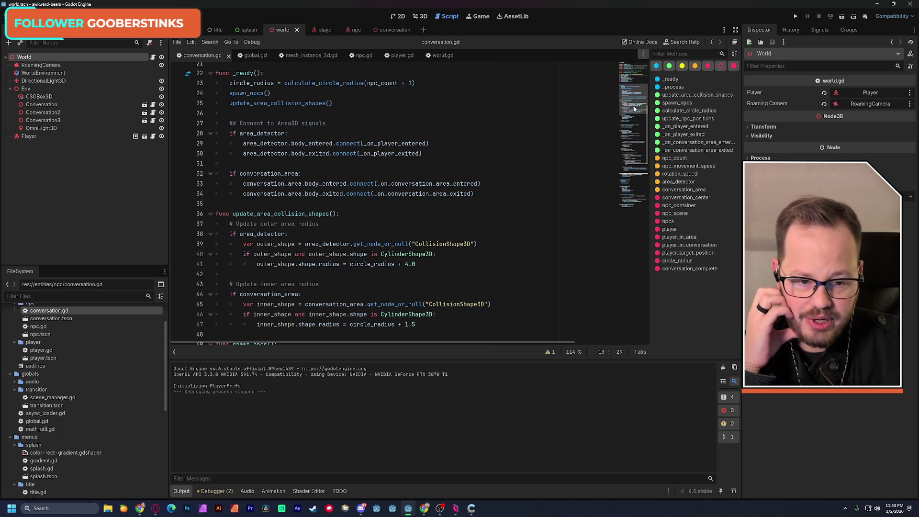
{"action": "scroll", "coordinate": [634, 118], "scroll_direction": "down", "scroll_amount": 3}
{"action": "scroll", "coordinate": [635, 117], "scroll_direction": "down", "scroll_amount": 4}
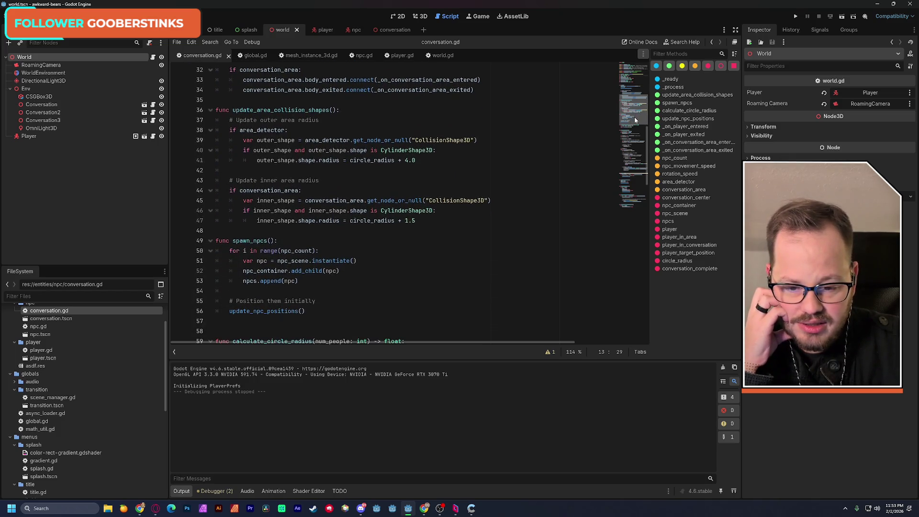
{"action": "left_click_drag", "start_coordinate": [635, 131], "coordinate": [637, 180]}
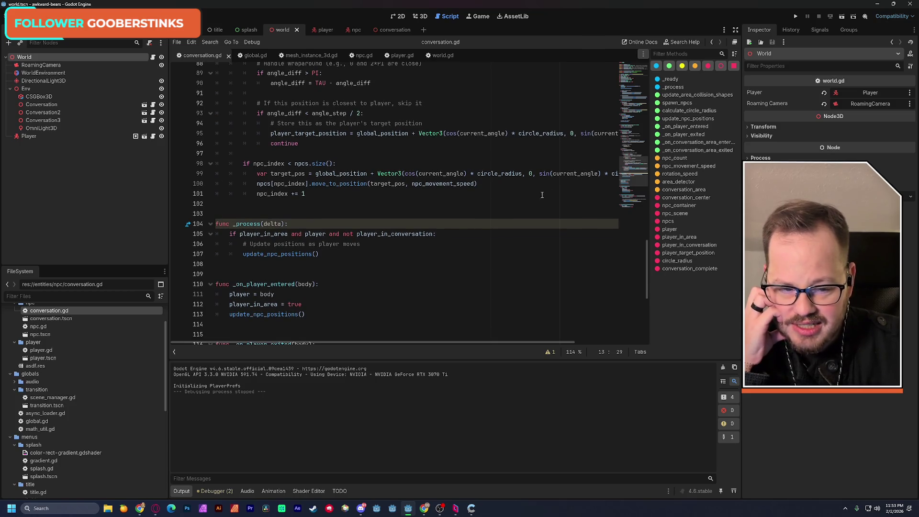
{"action": "left_click", "coordinate": [638, 176]}
{"action": "mouse_move", "coordinate": [641, 165]}
{"action": "left_mouse_down"}
{"action": "mouse_move", "coordinate": [629, 133]}
{"action": "mouse_move", "coordinate": [630, 177]}
{"action": "left_mouse_up"}
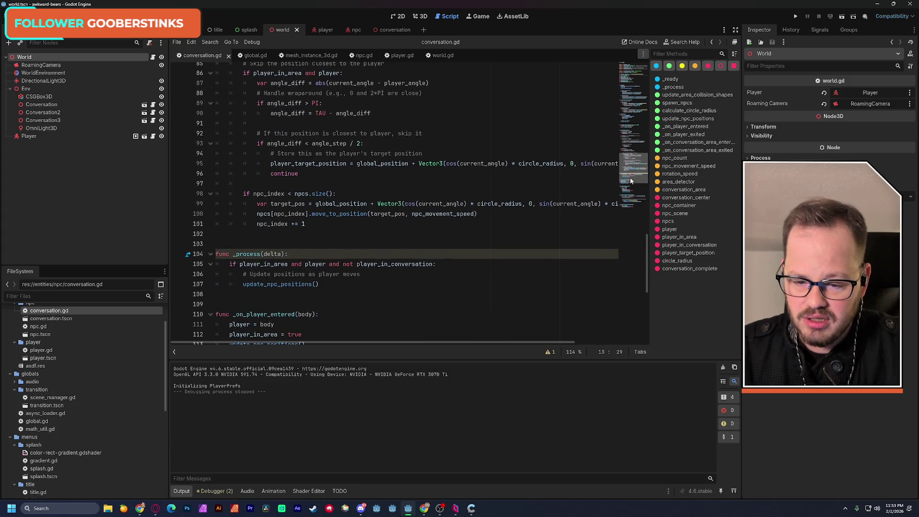
- Cut the _process function from the end of conversation.gd and clear the leftover blank lines
{"action": "mouse_move", "coordinate": [320, 284]}
{"action": "left_mouse_down"}
{"action": "mouse_move", "coordinate": [218, 264]}
{"action": "mouse_move", "coordinate": [216, 253]}
{"action": "left_mouse_up"}
{"action": "key", "text": "ctrl+c"}
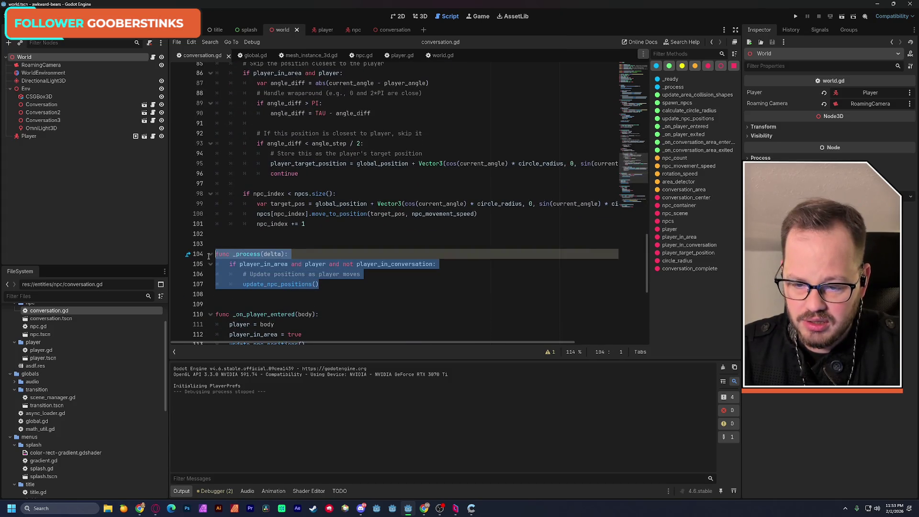
{"action": "key", "text": "BackSpace"}
{"action": "key", "text": "Delete"}
{"action": "key", "text": "Delete"}
{"action": "key", "text": "BackSpace"}
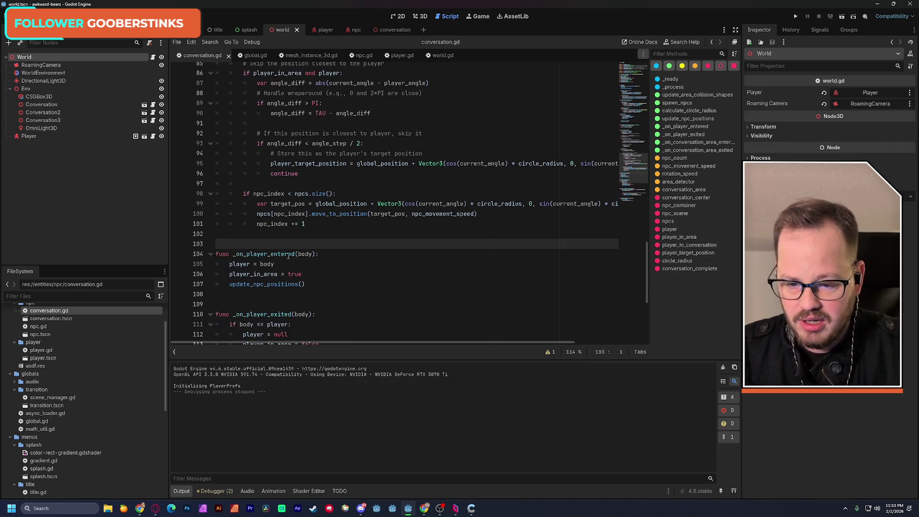
- Paste _process above update_npc_positions, with a blank line between them
{"action": "scroll", "coordinate": [633, 161], "scroll_direction": "up", "scroll_amount": 5}
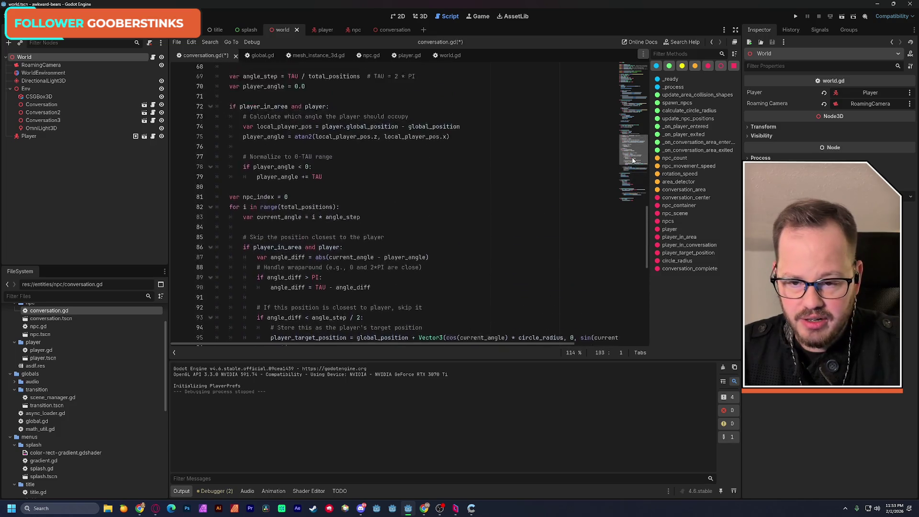
{"action": "scroll", "coordinate": [632, 160], "scroll_direction": "up", "scroll_amount": 4}
{"action": "left_click", "coordinate": [255, 133]}
{"action": "key", "text": "ctrl+v"}
{"action": "key", "text": "Down"}
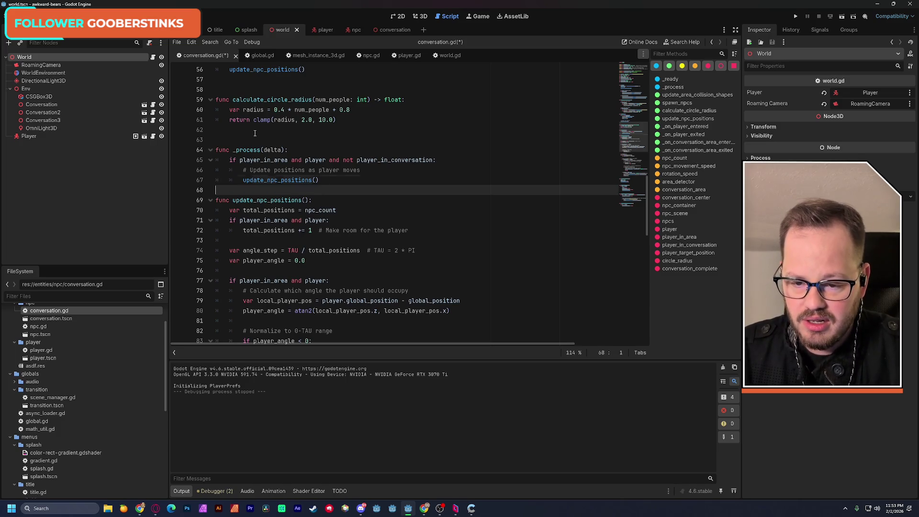
{"action": "key", "text": "Return"}
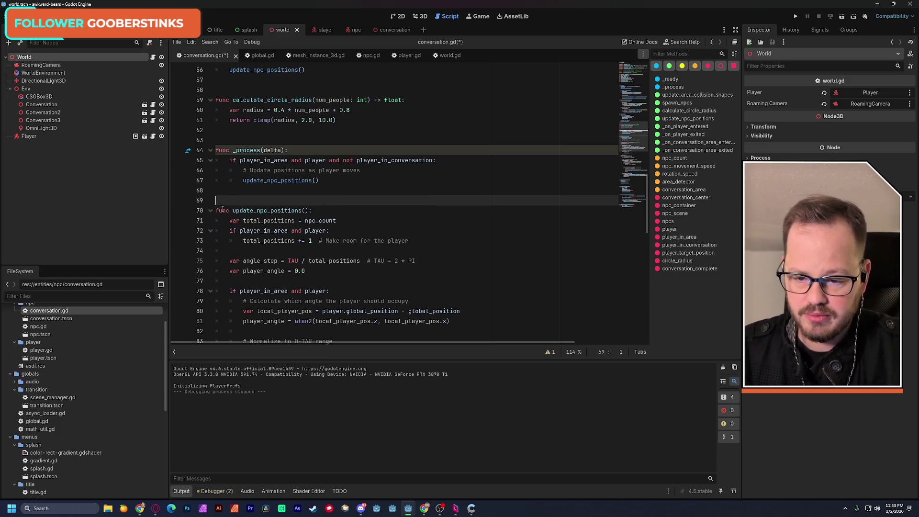
- Fold update_npc_positions, delete the comment line inside _process, and save the script
{"action": "left_click", "coordinate": [210, 210]}
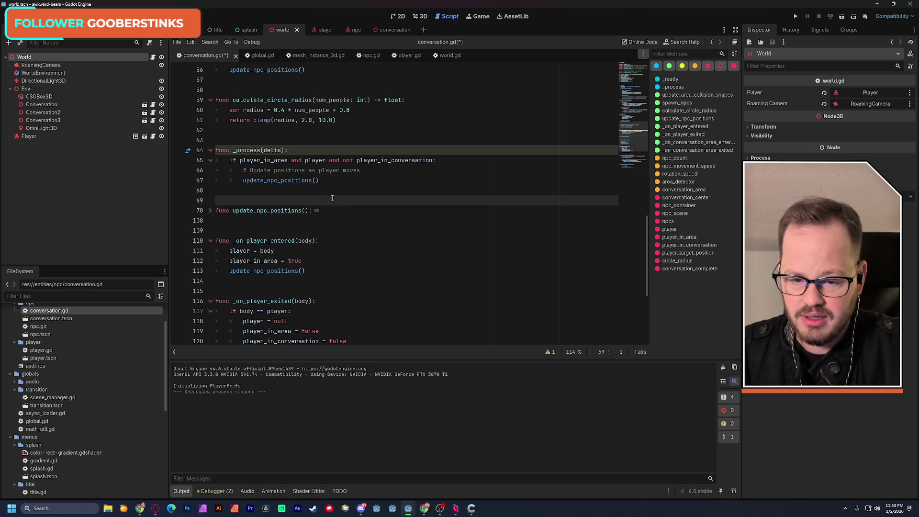
{"action": "left_click_drag", "start_coordinate": [366, 171], "coordinate": [190, 166]}
{"action": "key", "text": "BackSpace"}
{"action": "key", "text": "BackSpace"}
{"action": "key", "text": "ctrl+s"}
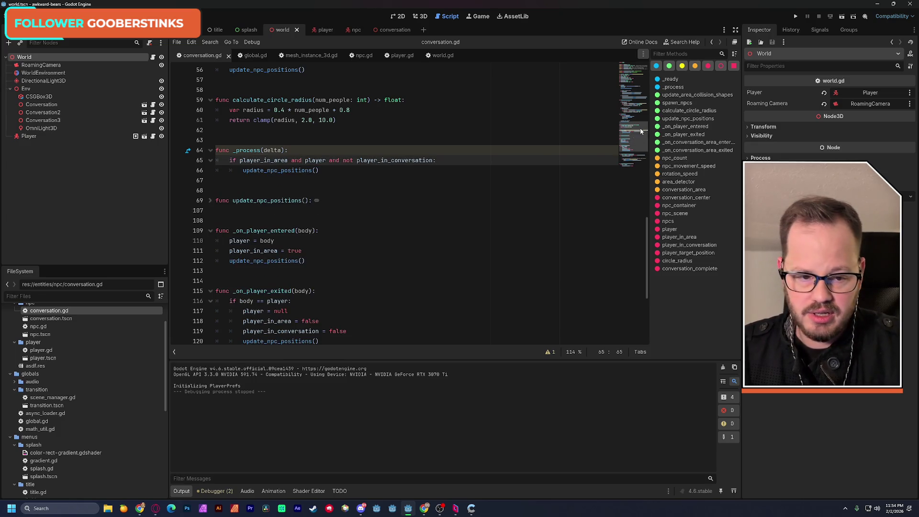
{"action": "scroll", "coordinate": [640, 130], "scroll_direction": "down", "scroll_amount": 3}
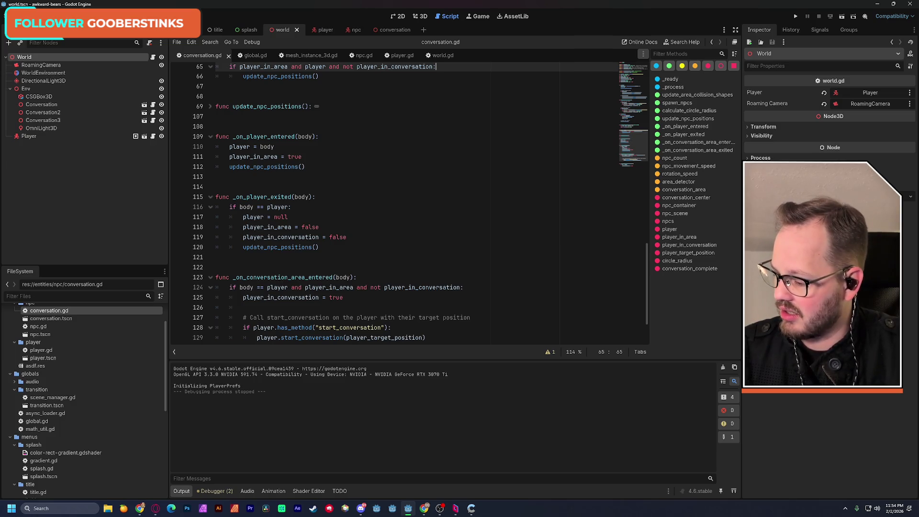
{"action": "key", "text": "alt+Tab"}
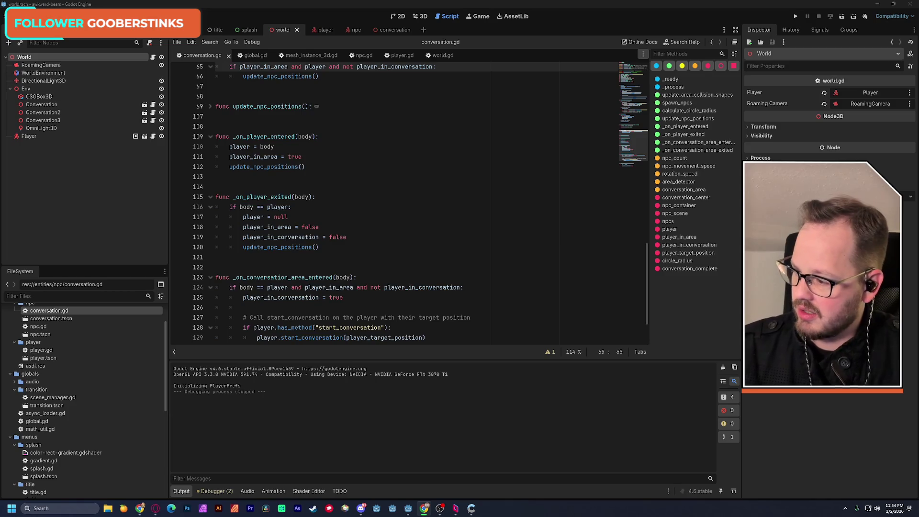
{"action": "key", "text": "alt+Tab"}
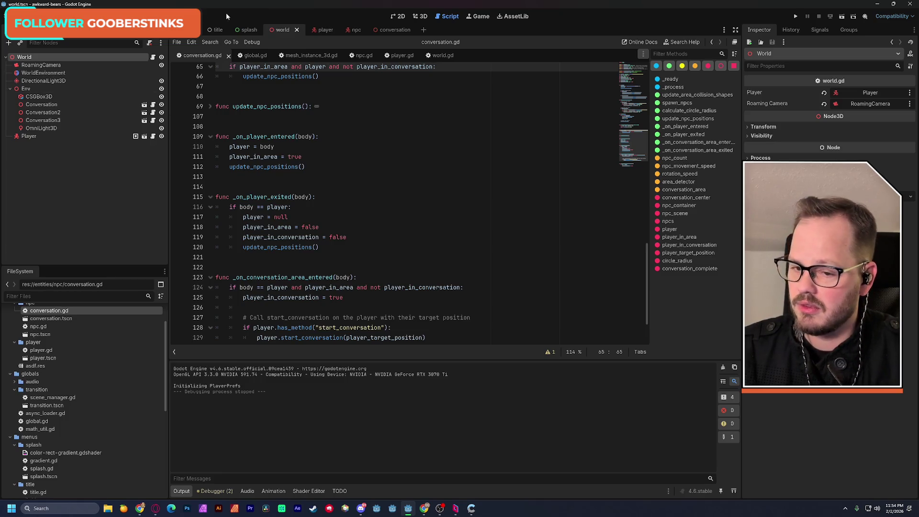
- Look over the conversation scene and the conversation.gd script
{"action": "left_click", "coordinate": [410, 172]}
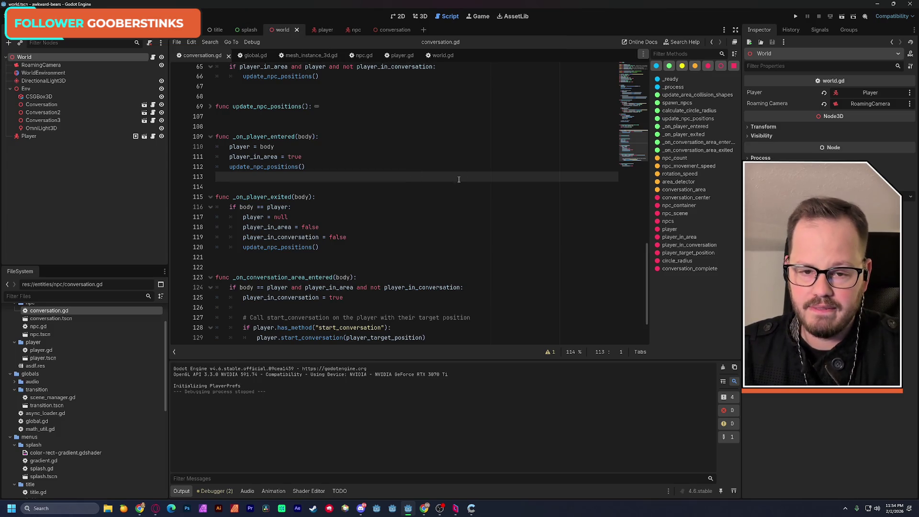
{"action": "scroll", "coordinate": [636, 162], "scroll_direction": "down", "scroll_amount": 2}
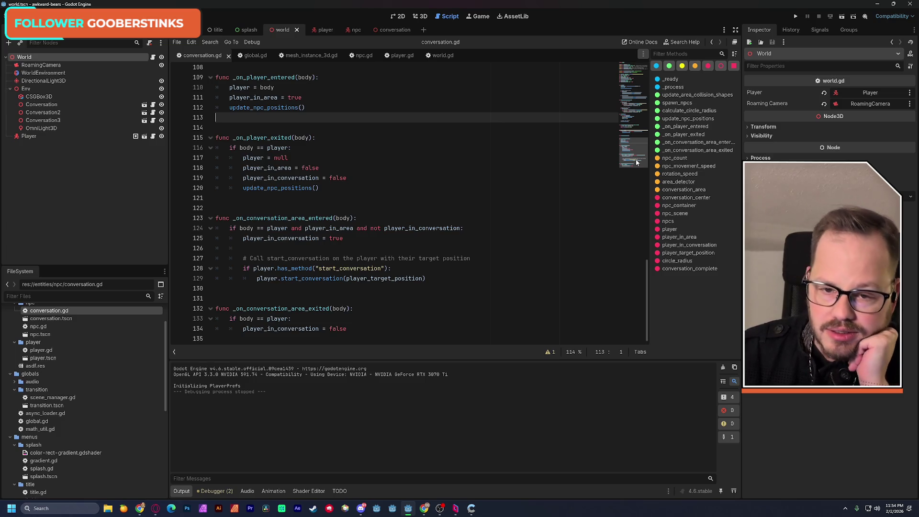
{"action": "left_click", "coordinate": [392, 31]}
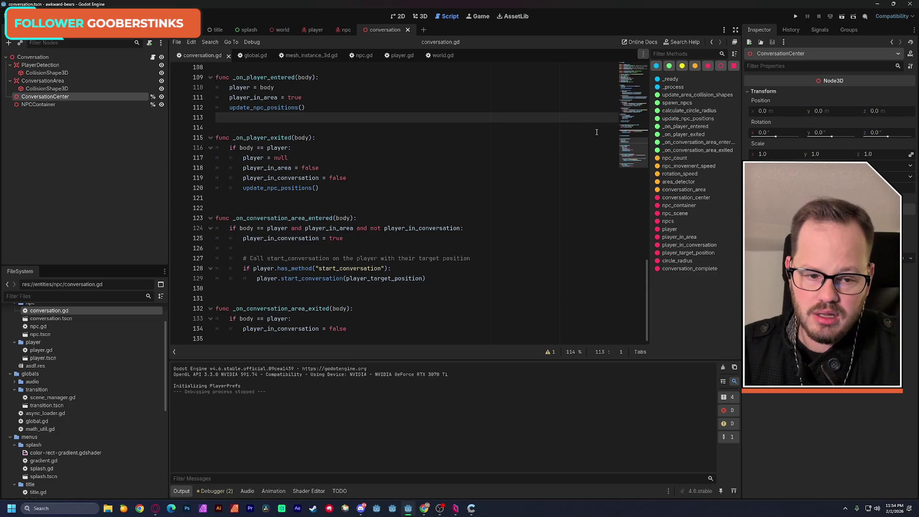
{"action": "scroll", "coordinate": [628, 135], "scroll_direction": "up", "scroll_amount": 5}
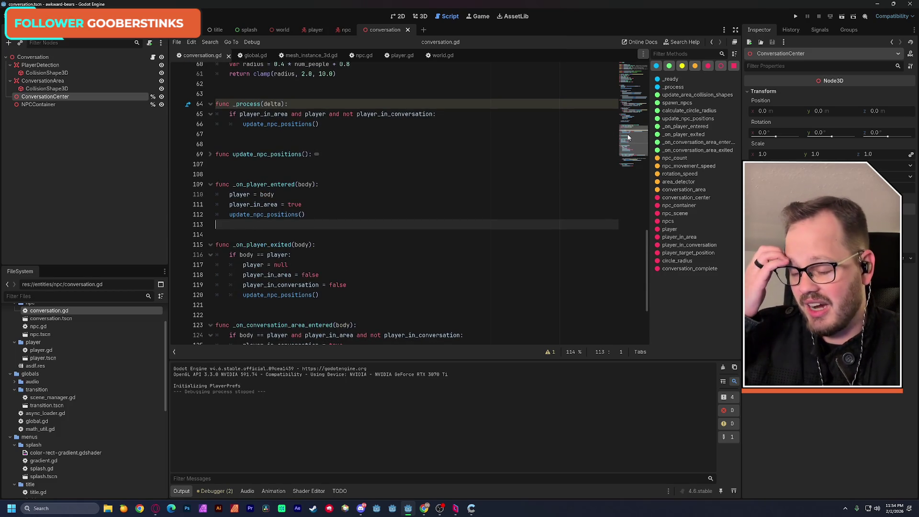
{"action": "scroll", "coordinate": [635, 150], "scroll_direction": "down", "scroll_amount": 5}
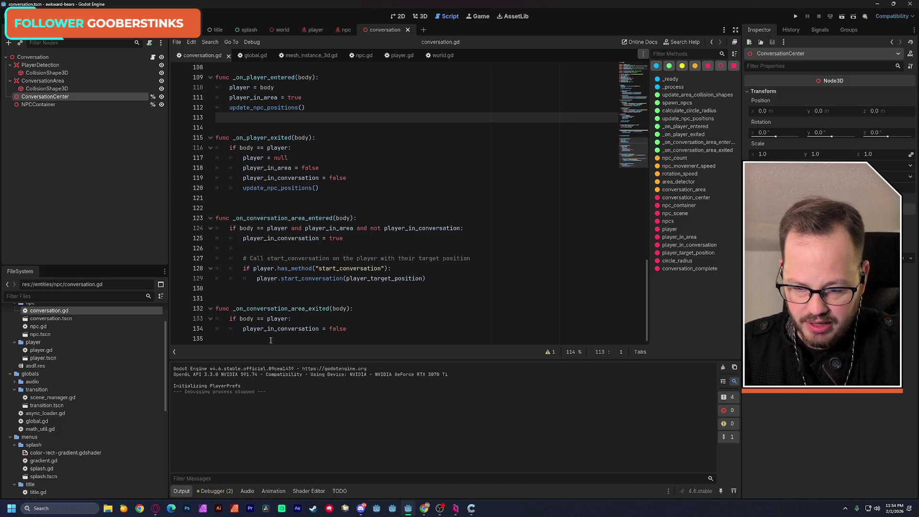
- Add three empty lines after the last function and bring up the Awkward Bears document
{"action": "left_click", "coordinate": [400, 338]}
{"action": "key", "text": "Return"}
{"action": "key", "text": "Return"}
{"action": "key", "text": "Return"}
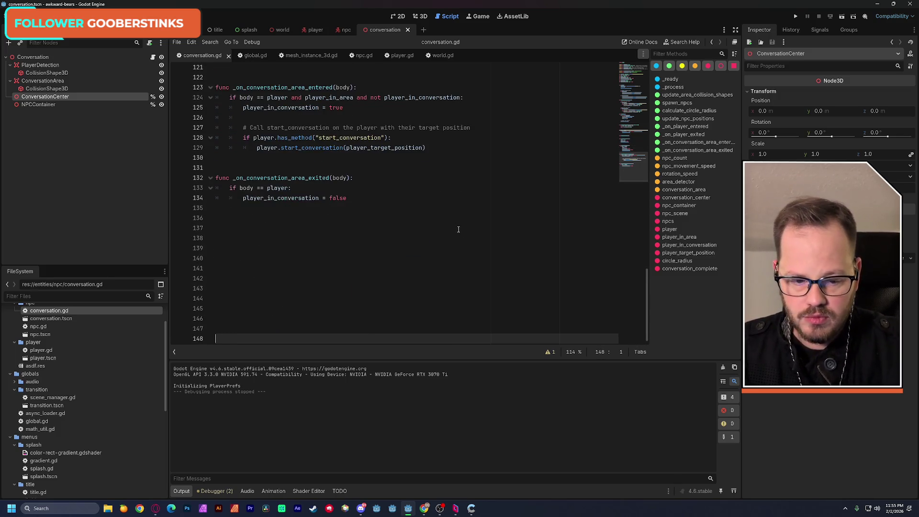
{"action": "key", "text": "Return"}
{"action": "key", "text": "Return"}
{"action": "key", "text": "Return"}
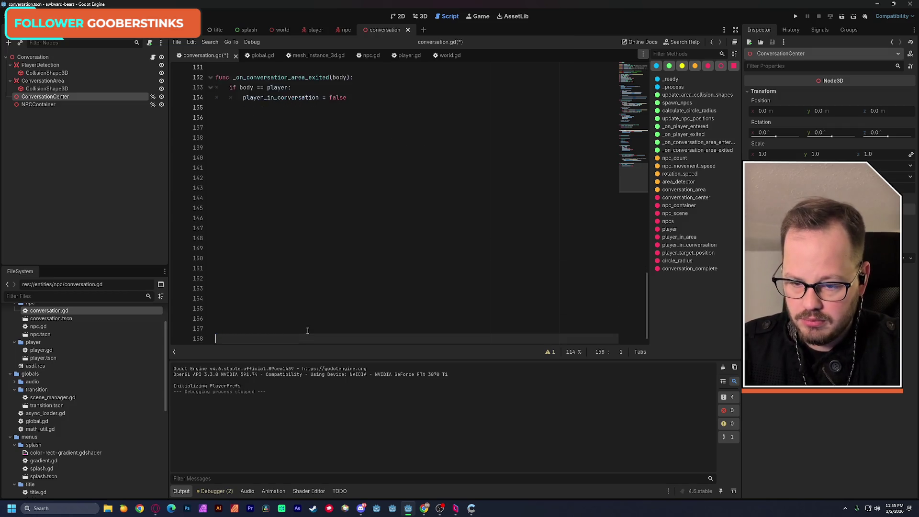
{"action": "key", "text": "Return"}
{"action": "key", "text": "Return"}
{"action": "key", "text": "Return"}
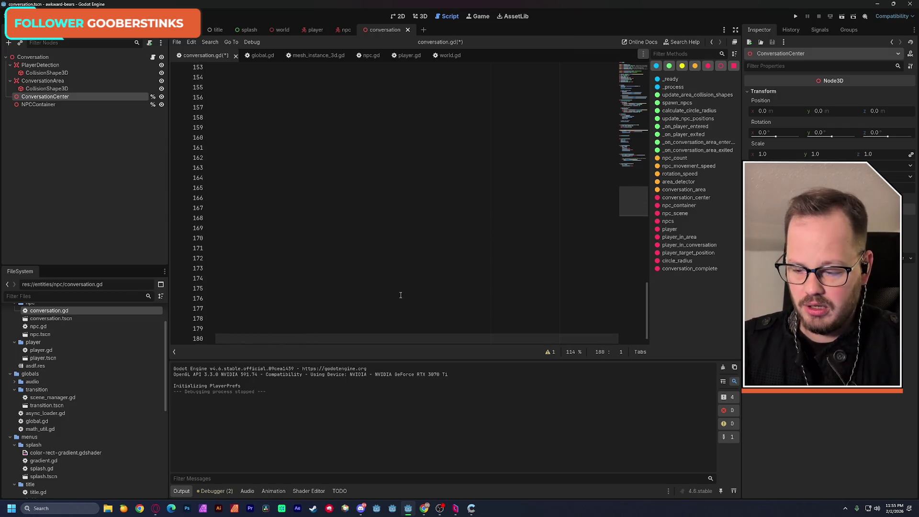
{"action": "left_click", "coordinate": [426, 509]}
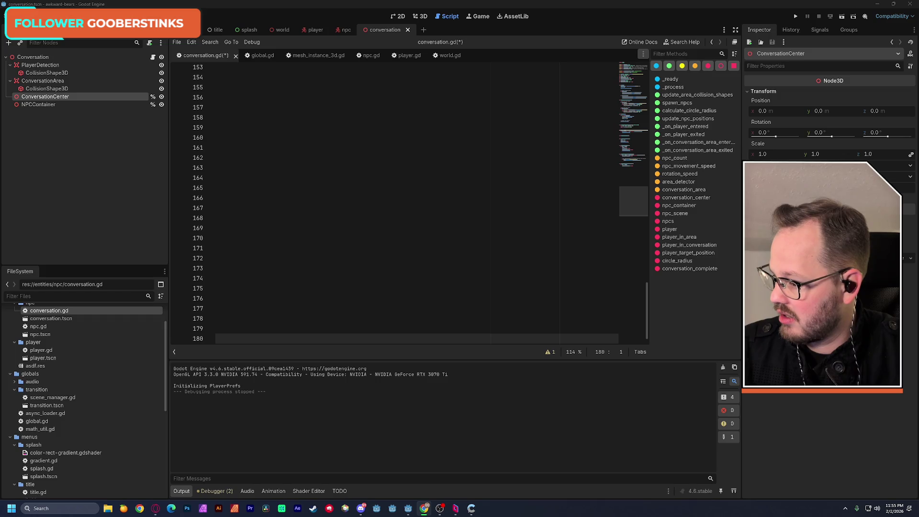
{"action": "key", "text": "alt+Tab"}
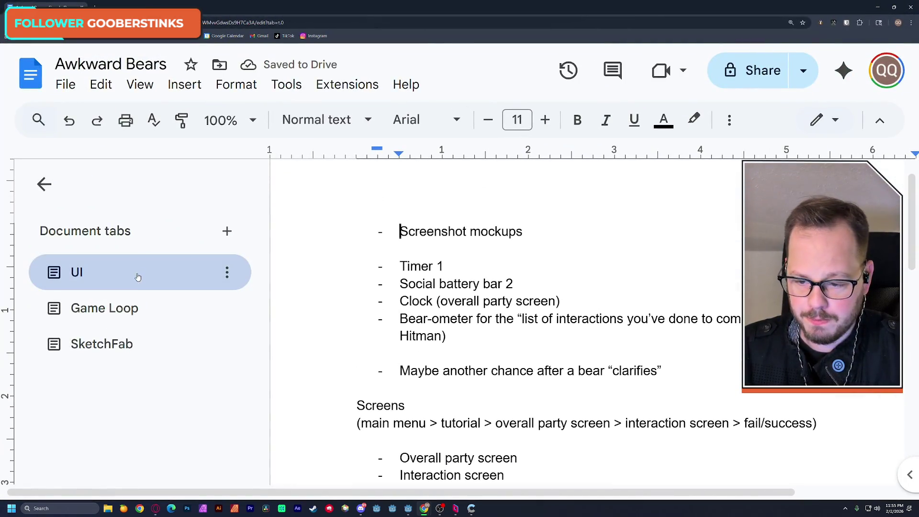
- Copy the Game Loop steps from 'Player walks towards circle' through 'Leave circle…' into Godot
{"action": "left_click", "coordinate": [150, 297]}
{"action": "scroll", "coordinate": [458, 268], "scroll_direction": "down", "scroll_amount": 10}
{"action": "scroll", "coordinate": [458, 268], "scroll_direction": "down", "scroll_amount": 3}
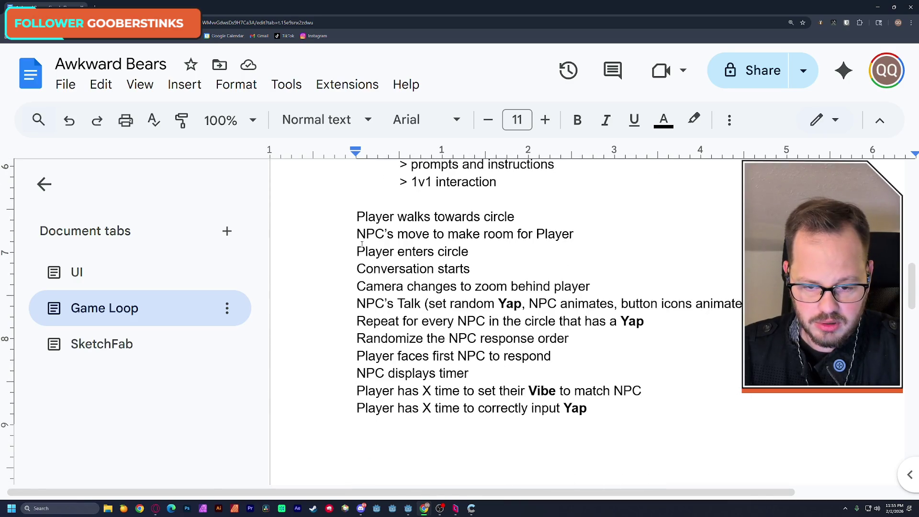
{"action": "mouse_move", "coordinate": [356, 216]}
{"action": "left_mouse_down"}
{"action": "mouse_move", "coordinate": [612, 378]}
{"action": "mouse_move", "coordinate": [617, 454]}
{"action": "left_mouse_up"}
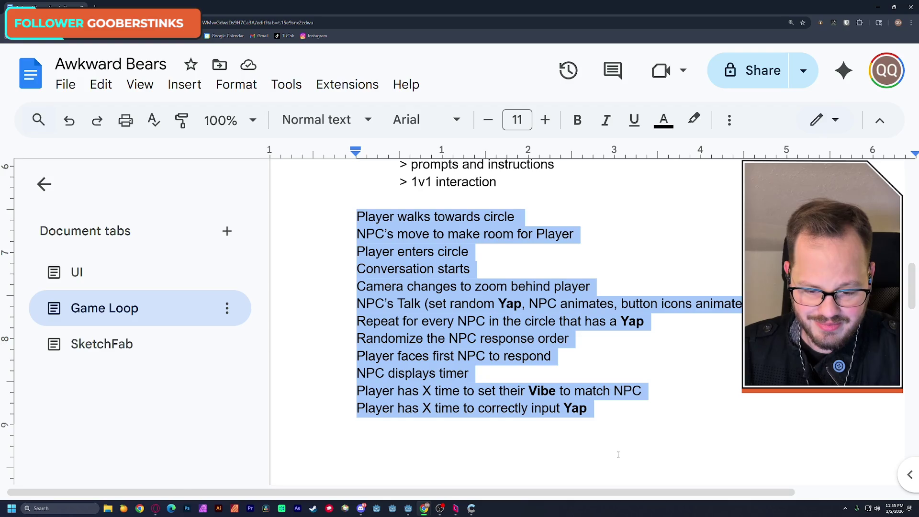
{"action": "scroll", "coordinate": [619, 418], "scroll_direction": "down", "scroll_amount": 5}
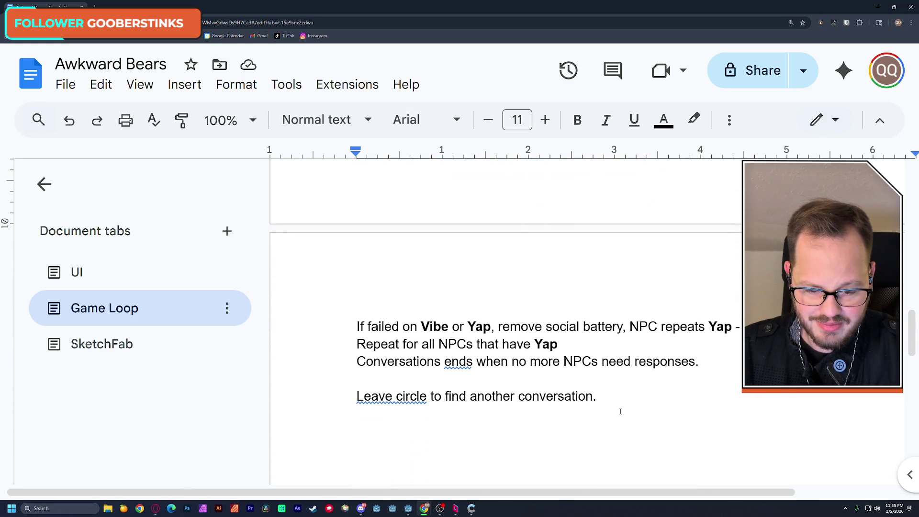
{"action": "left_click", "coordinate": [603, 400], "text": "shift"}
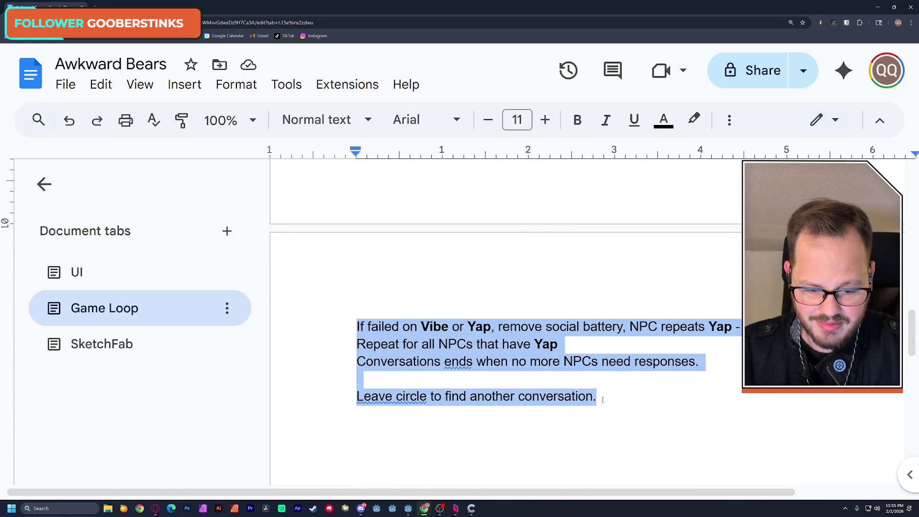
{"action": "left_click", "coordinate": [626, 360]}
{"action": "key", "text": "alt+Tab"}
{"action": "scroll", "coordinate": [422, 318], "scroll_direction": "up", "scroll_amount": 8}
{"action": "left_click", "coordinate": [245, 201]}
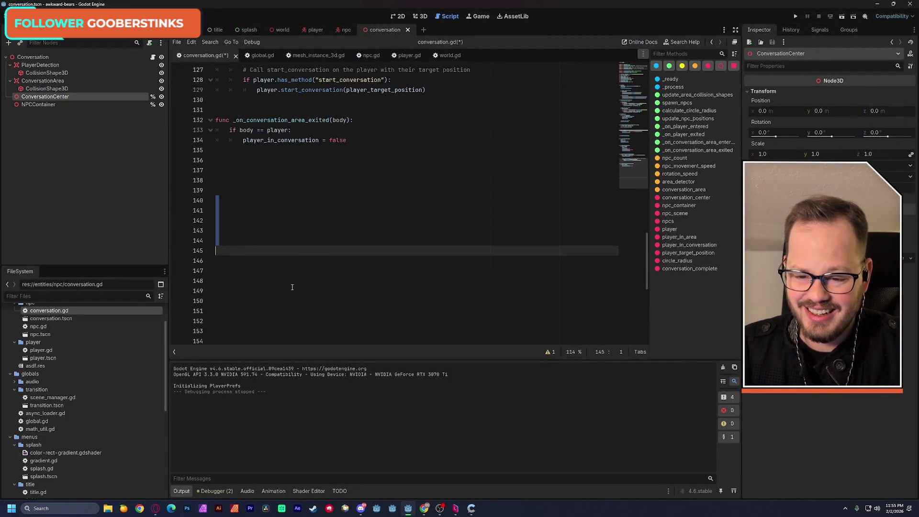
- Paste the Game Loop notes below the last function and comment them out with Ctrl+K
{"action": "type", "text": "Player walks towards circle NPC's move to make room for Player Player enters circle Conversation starts Camera changes to zoom behind player NPC's Talk (set random Yap, NPC animates, button icons animate) Repeat for every NPC in the circle that has a Yap Randomize the NPC response order Player faces first NPC to respond NPC displays timer Player has X time to set their Vibe to match NPC Player has X time to correctly input Yap If failed on Vibe or Yap, remove social battery, NPC repeats Yap - try again Repeat for all NPCs that have Yap Conversations ends when no more NPCs need responses.  Leave circle to find another conversation."}
{"action": "left_click", "coordinate": [215, 138], "text": "shift"}
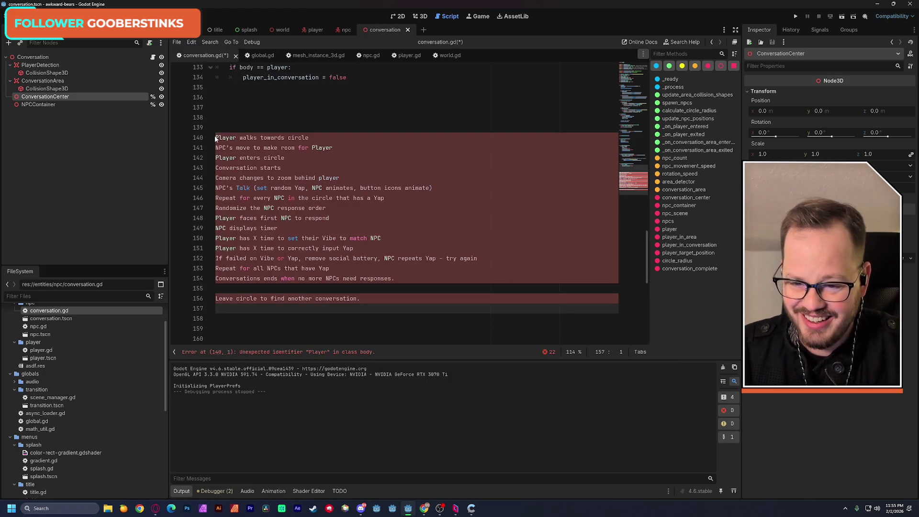
{"action": "left_click_drag", "start_coordinate": [215, 139], "coordinate": [452, 297]}
{"action": "key", "text": "ctrl+k"}
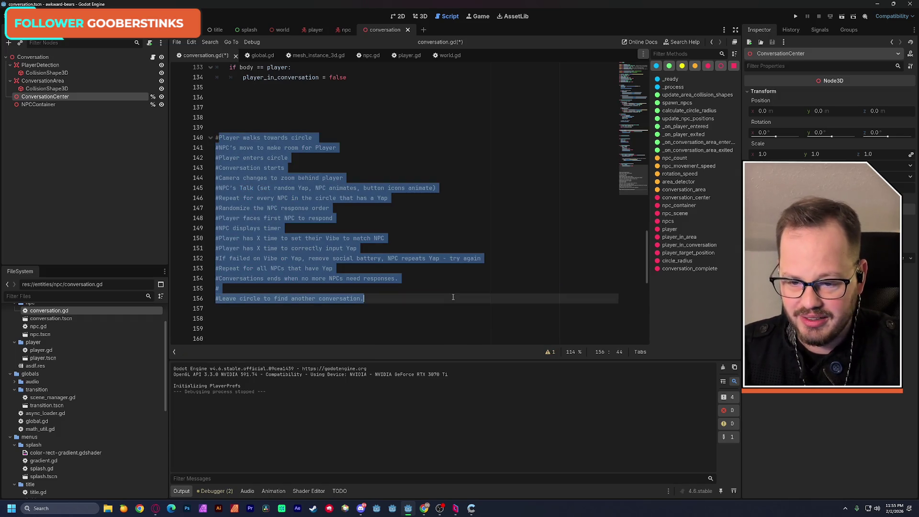
{"action": "left_click", "coordinate": [431, 105]}
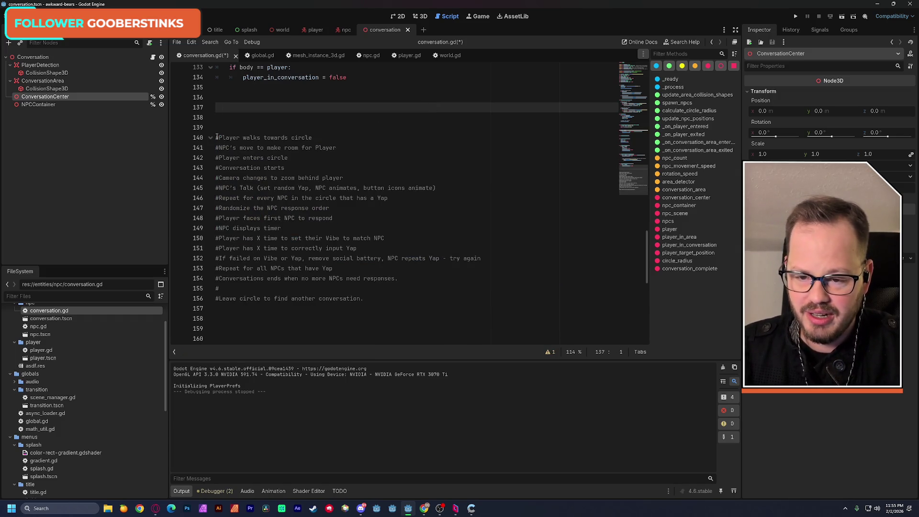
{"action": "left_click_drag", "start_coordinate": [216, 138], "coordinate": [383, 297]}
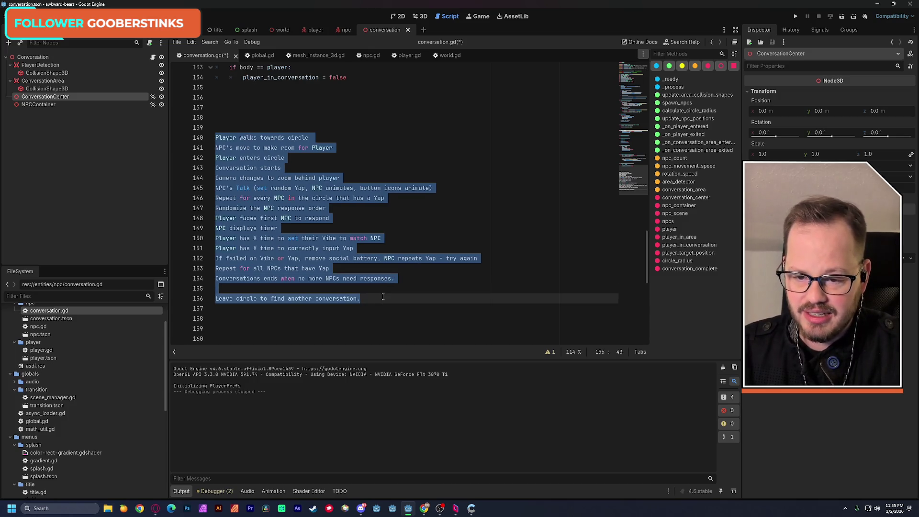
{"action": "key", "text": "Left"}
{"action": "key", "text": "Up"}
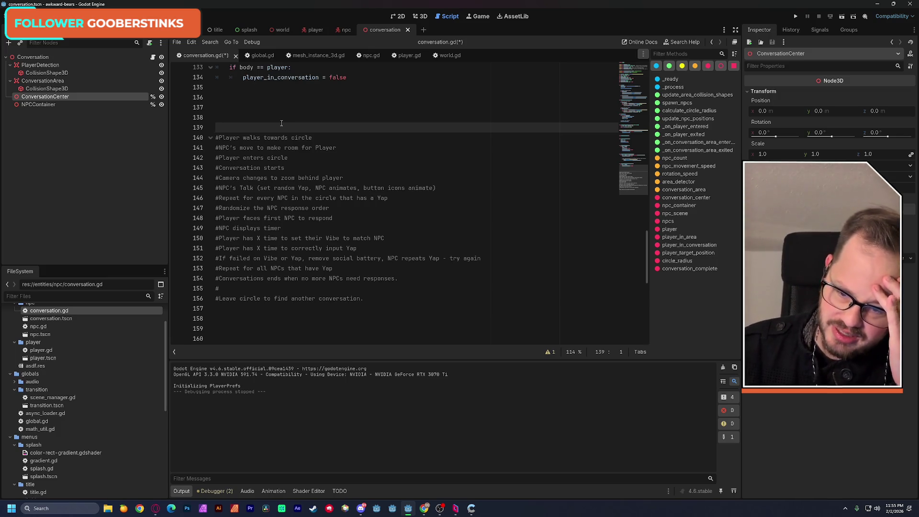
- Remove the stray # line from the notes, save, and add blank lines above the block
{"action": "left_click", "coordinate": [237, 289]}
{"action": "key", "text": "BackSpace"}
{"action": "key", "text": "BackSpace"}
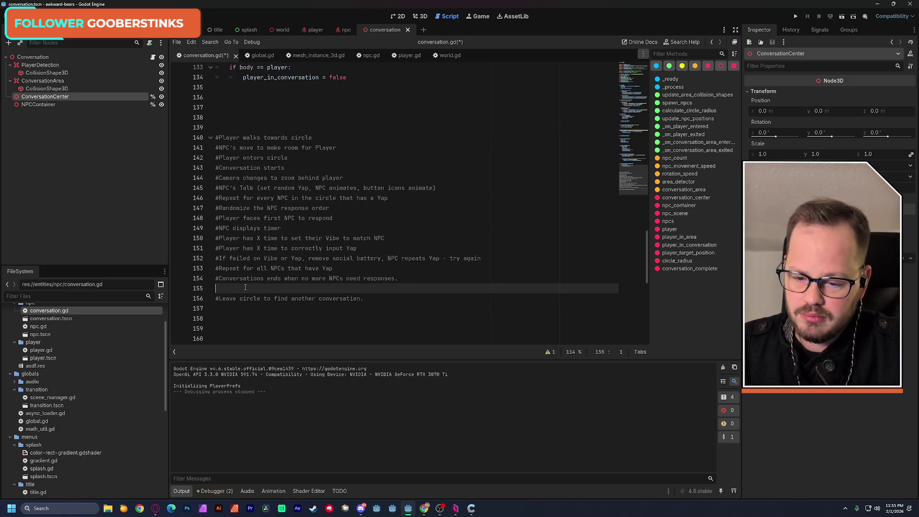
{"action": "key", "text": "ctrl+s"}
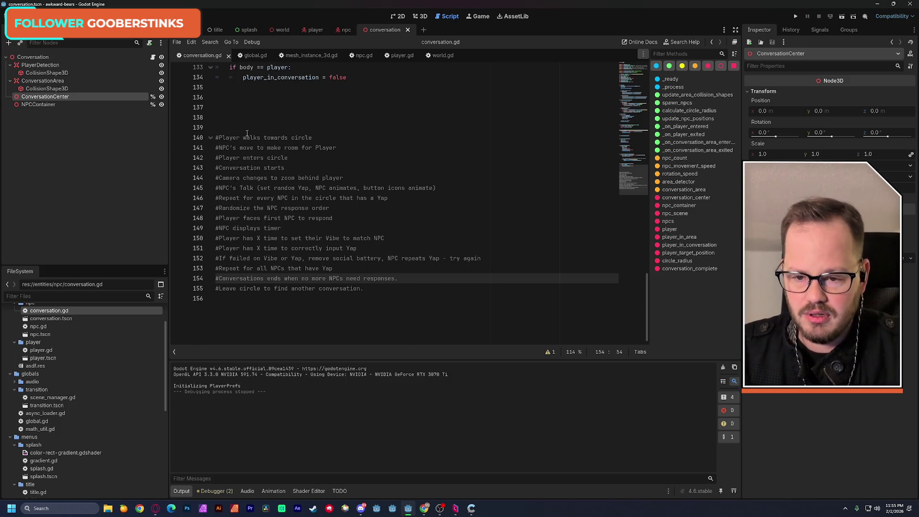
{"action": "mouse_move", "coordinate": [216, 137]}
{"action": "left_mouse_down"}
{"action": "mouse_move", "coordinate": [287, 160]}
{"action": "mouse_move", "coordinate": [391, 285]}
{"action": "left_mouse_up"}
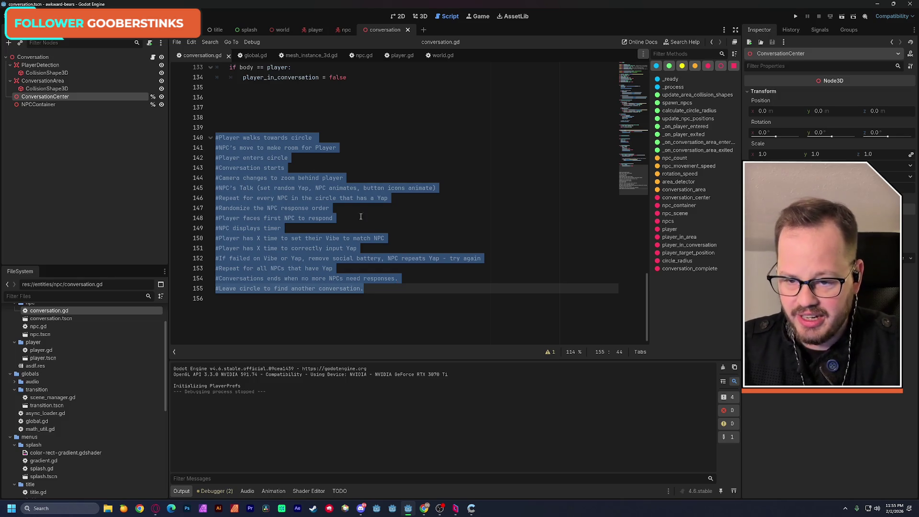
{"action": "left_click", "coordinate": [279, 108]}
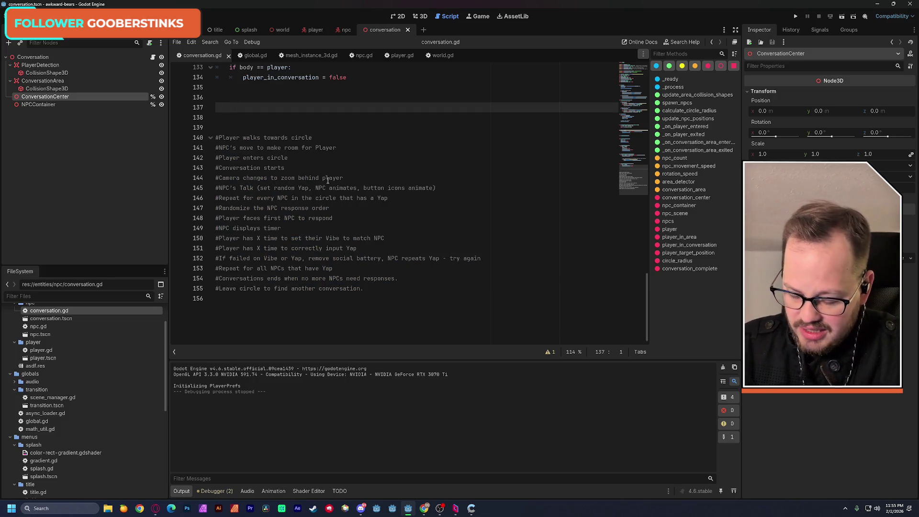
{"action": "type", "text": "#/"}
{"action": "key", "text": "Down"}
{"action": "key", "text": "Return"}
{"action": "key", "text": "Return"}
{"action": "type", "text": "#"}
- Delete the trial block-comment marker lines, save, and add empty lines below the notes
{"action": "left_click_drag", "start_coordinate": [216, 157], "coordinate": [376, 287]}
{"action": "left_click_drag", "start_coordinate": [223, 138], "coordinate": [189, 96]}
{"action": "key", "text": "BackSpace"}
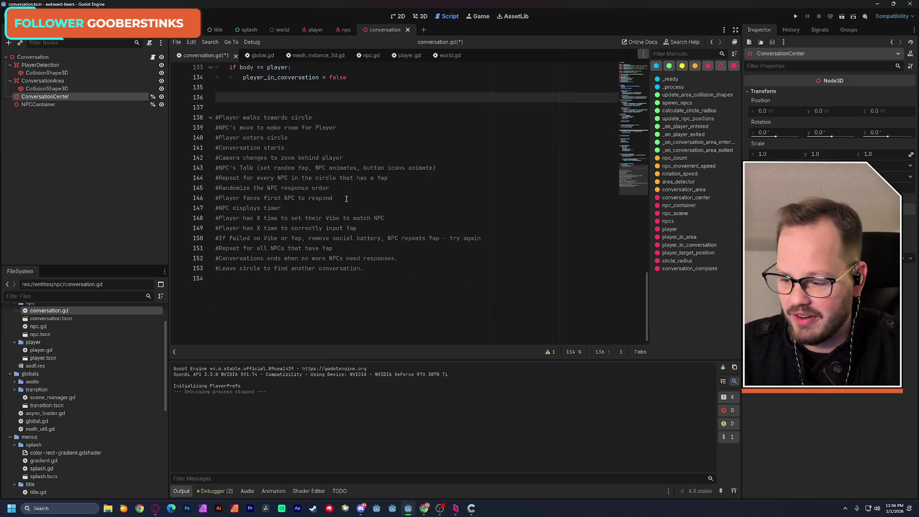
{"action": "key", "text": "ctrl+s"}
{"action": "scroll", "coordinate": [438, 254], "scroll_direction": "up", "scroll_amount": 2}
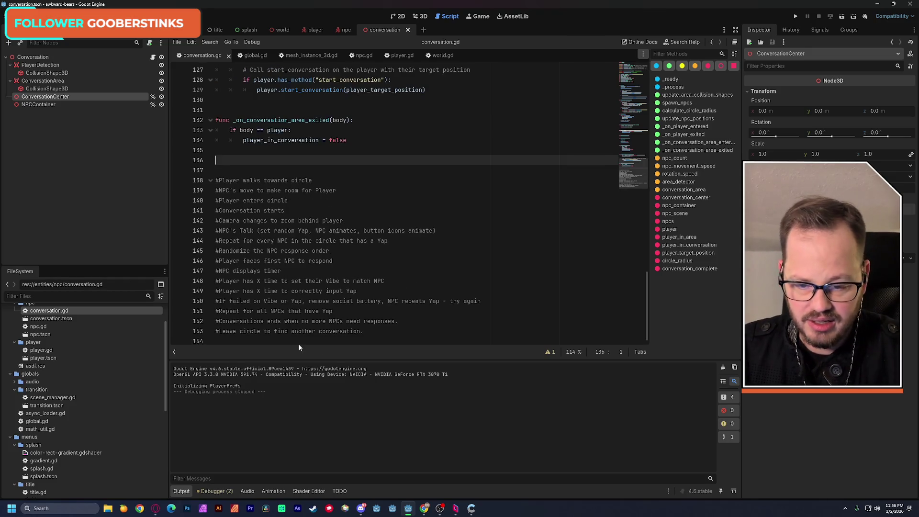
{"action": "left_click", "coordinate": [271, 339]}
{"action": "key", "text": "Return"}
{"action": "key", "text": "Return"}
{"action": "key", "text": "Return"}
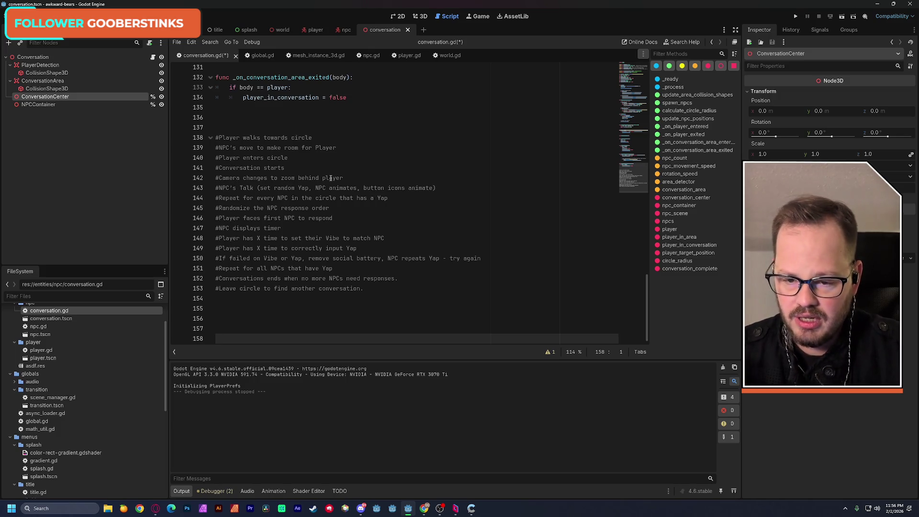
- Delete the first five note lines (138–142) and save conversation.gd
{"action": "mouse_move", "coordinate": [342, 178]}
{"action": "left_mouse_down"}
{"action": "mouse_move", "coordinate": [303, 178]}
{"action": "mouse_move", "coordinate": [187, 137]}
{"action": "left_mouse_up"}
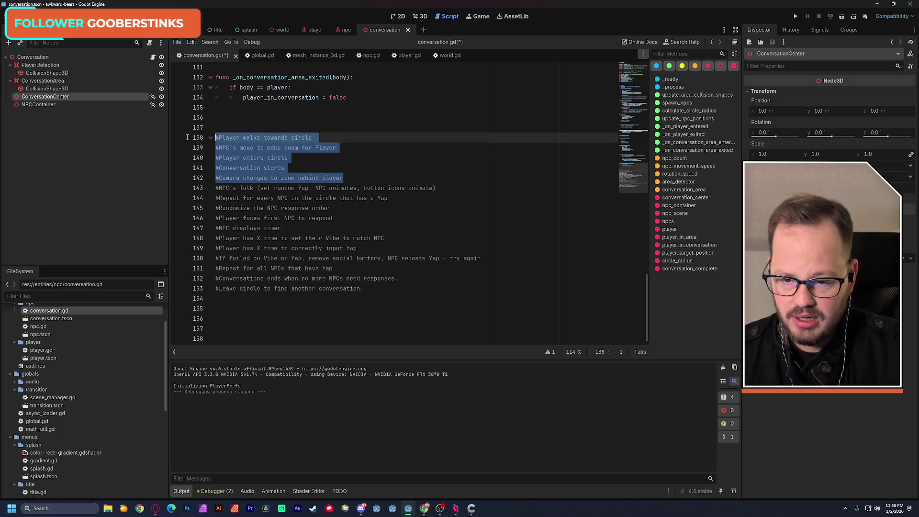
{"action": "key", "text": "Delete"}
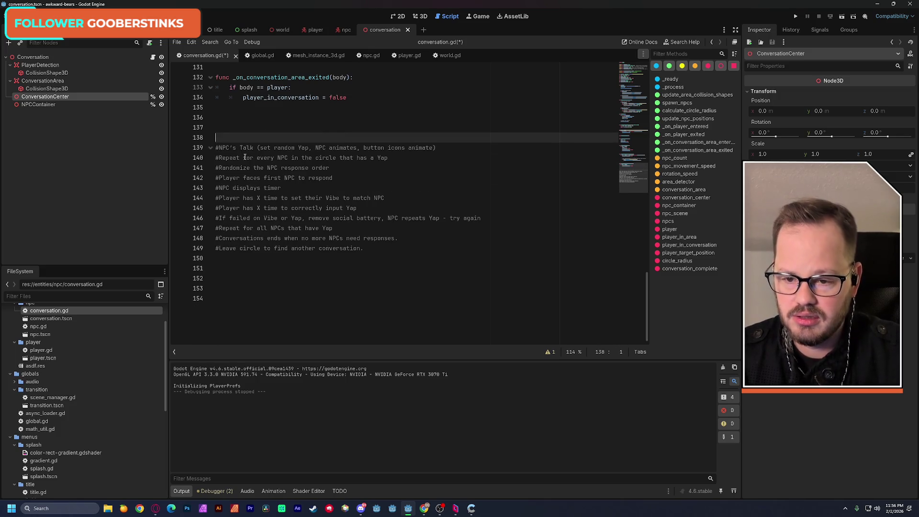
{"action": "key", "text": "ctrl+s"}
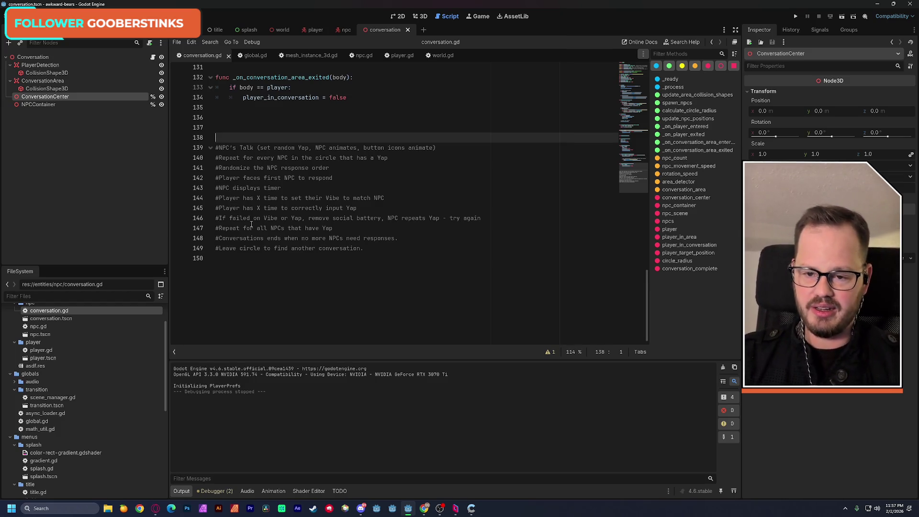
{"action": "scroll", "coordinate": [251, 224], "scroll_direction": "up", "scroll_amount": 5}
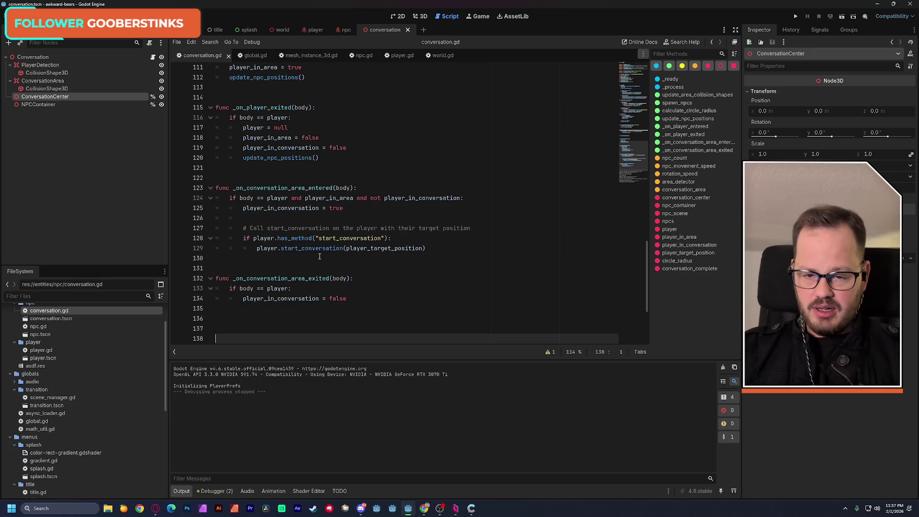
{"action": "scroll", "coordinate": [633, 140], "scroll_direction": "up", "scroll_amount": 5}
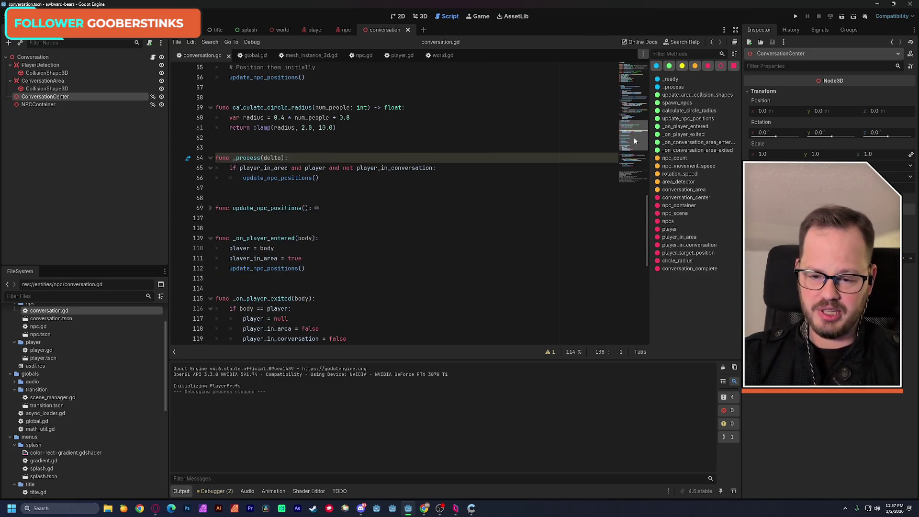
{"action": "mouse_move", "coordinate": [633, 140]}
{"action": "left_mouse_down"}
{"action": "mouse_move", "coordinate": [631, 85]}
{"action": "mouse_move", "coordinate": [636, 184]}
{"action": "left_mouse_up"}
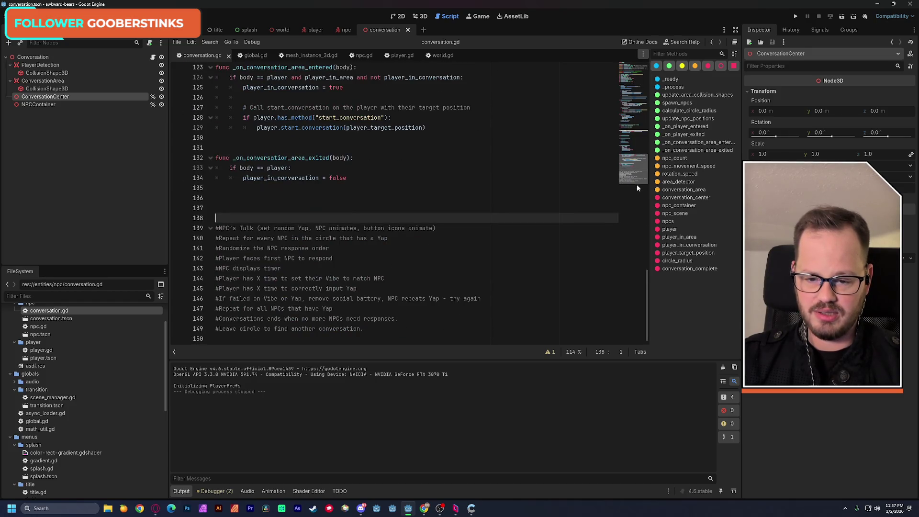
- Drop an unfinished func line below the notes, review the Talk comment, and switch to npc.gd
{"action": "left_click", "coordinate": [305, 340]}
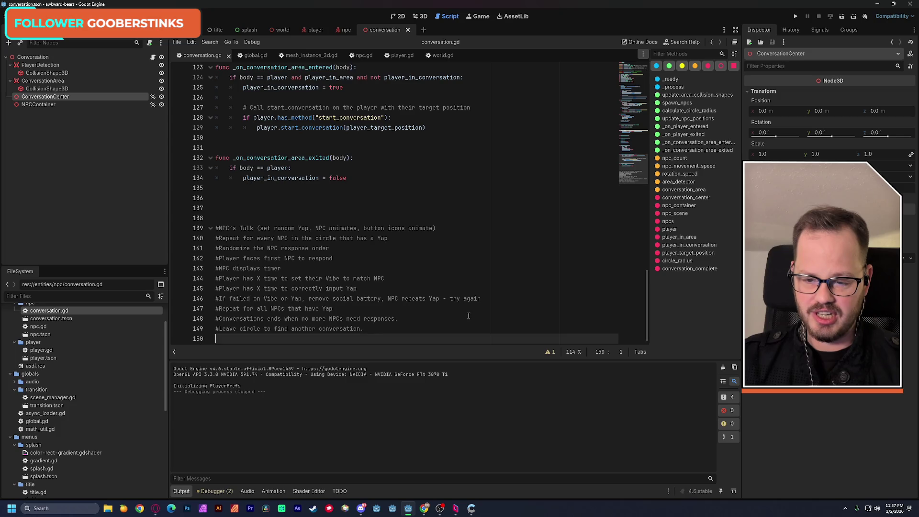
{"action": "key", "text": "Return"}
{"action": "key", "text": "Return"}
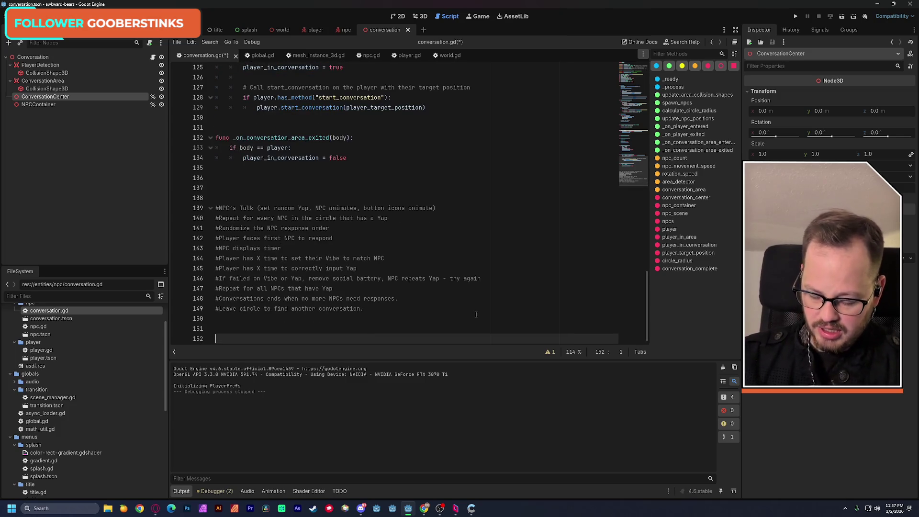
{"action": "type", "text": "func"}
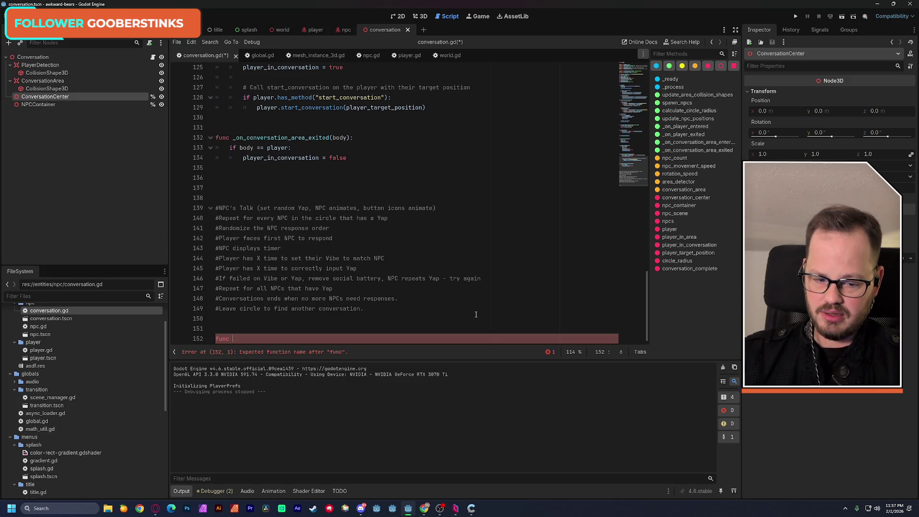
{"action": "key", "text": "BackSpace"}
{"action": "key", "text": "BackSpace"}
{"action": "key", "text": "BackSpace"}
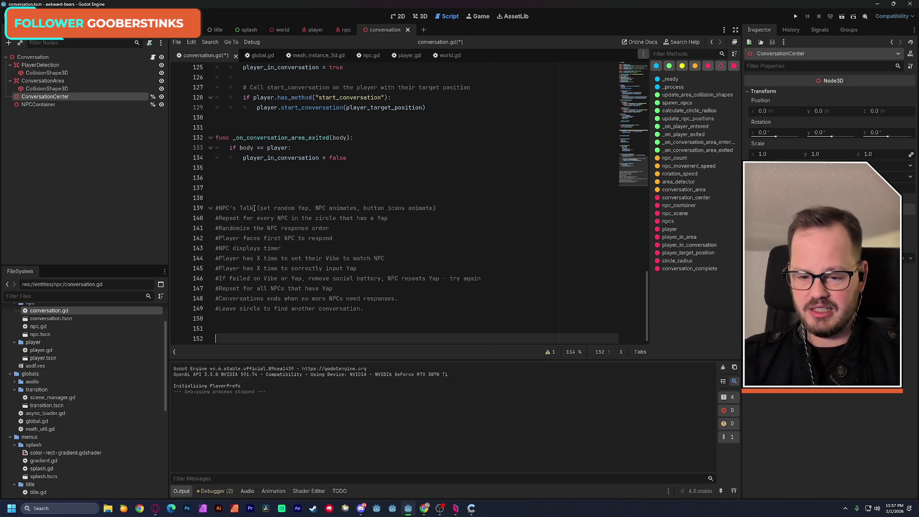
{"action": "triple_click", "coordinate": [437, 207]}
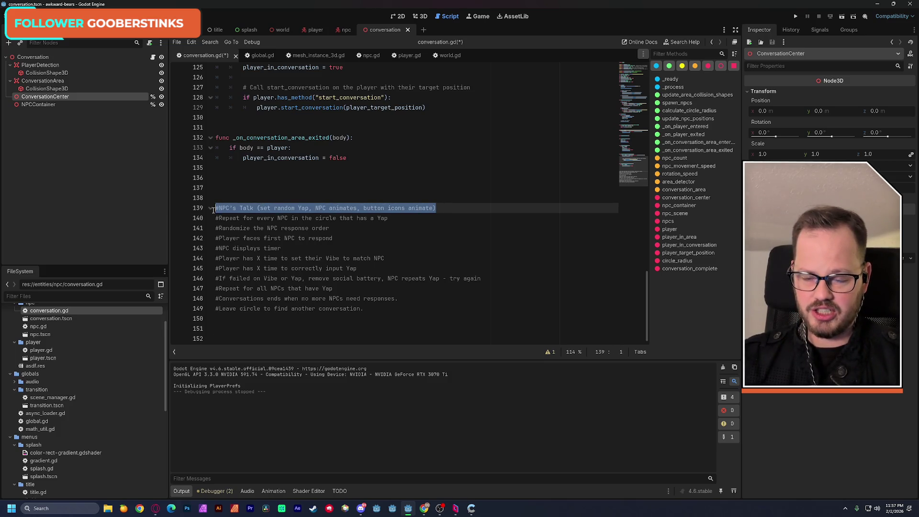
{"action": "left_click", "coordinate": [232, 186]}
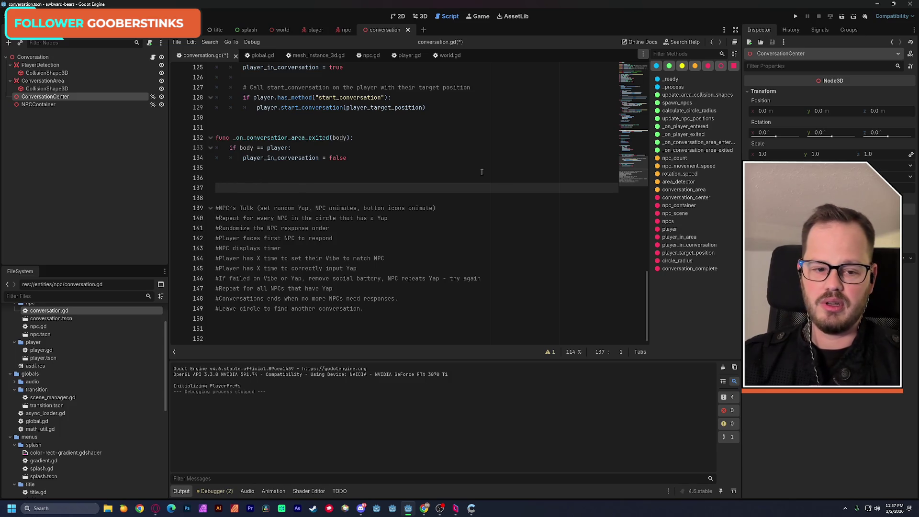
{"action": "scroll", "coordinate": [628, 186], "scroll_direction": "up", "scroll_amount": 3}
{"action": "scroll", "coordinate": [628, 186], "scroll_direction": "down", "scroll_amount": 3}
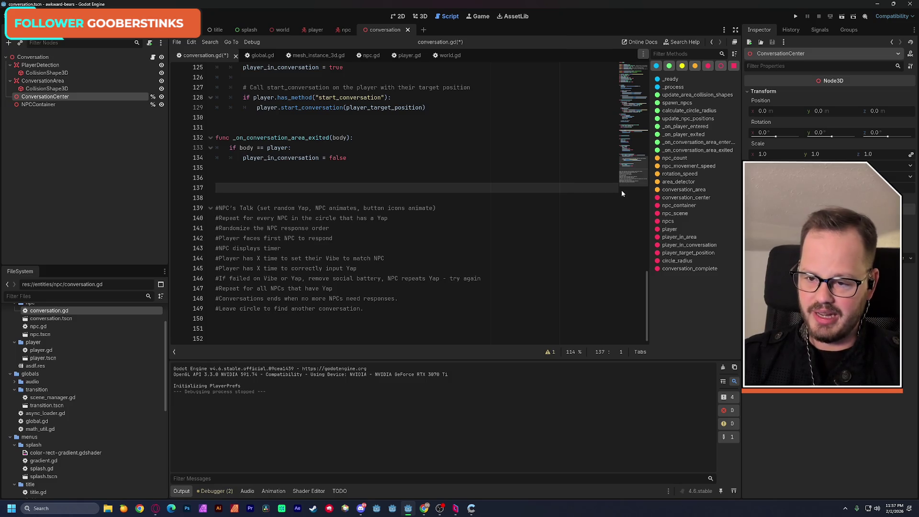
{"action": "left_click", "coordinate": [367, 55]}
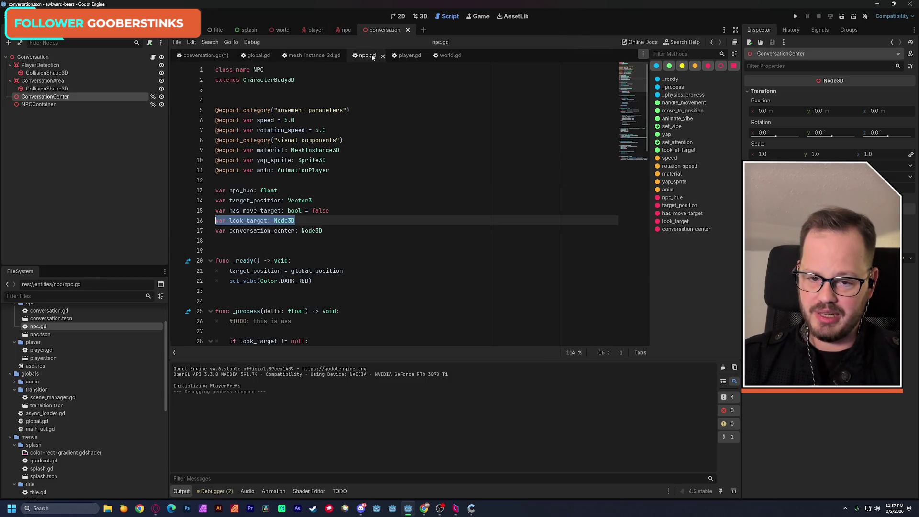
{"action": "left_click", "coordinate": [351, 215]}
{"action": "scroll", "coordinate": [629, 180], "scroll_direction": "down", "scroll_amount": 20}
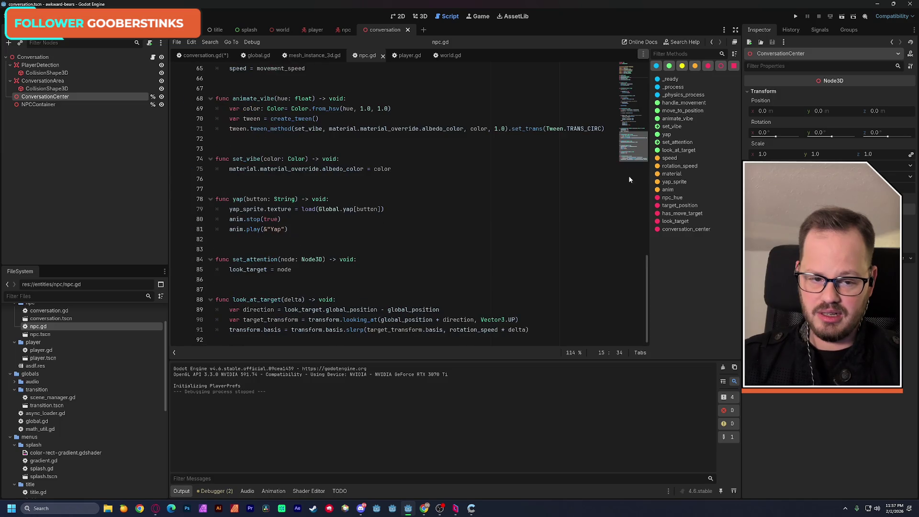
{"action": "mouse_move", "coordinate": [217, 199]}
{"action": "left_mouse_down"}
{"action": "mouse_move", "coordinate": [249, 201]}
{"action": "mouse_move", "coordinate": [307, 230]}
{"action": "left_mouse_up"}
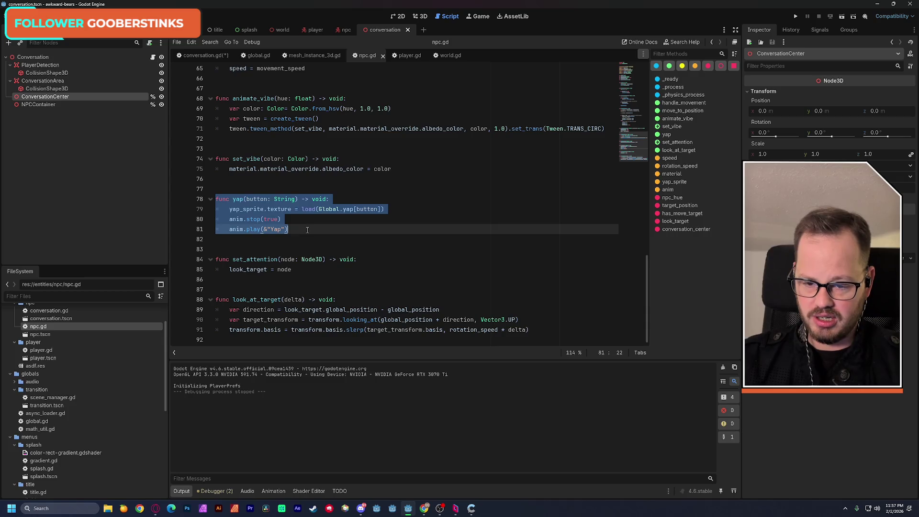
{"action": "left_click", "coordinate": [307, 231]}
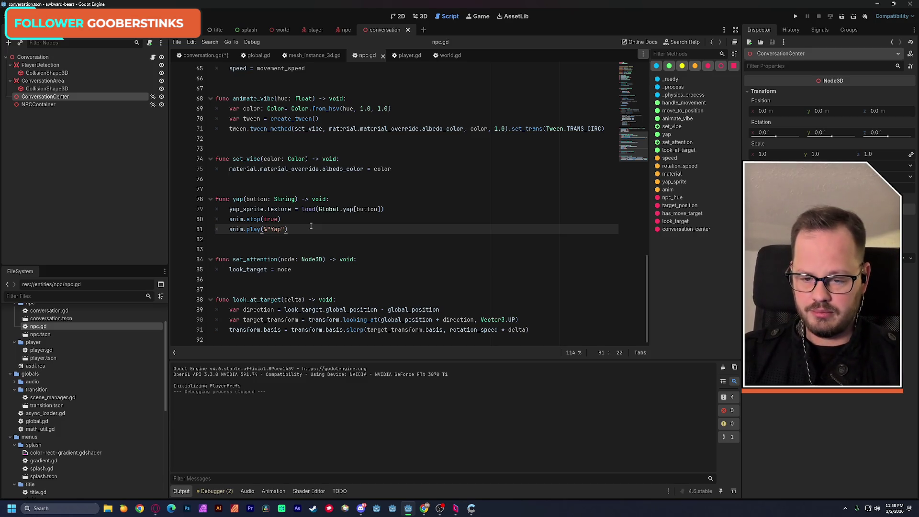
{"action": "scroll", "coordinate": [301, 203], "scroll_direction": "up", "scroll_amount": 1}
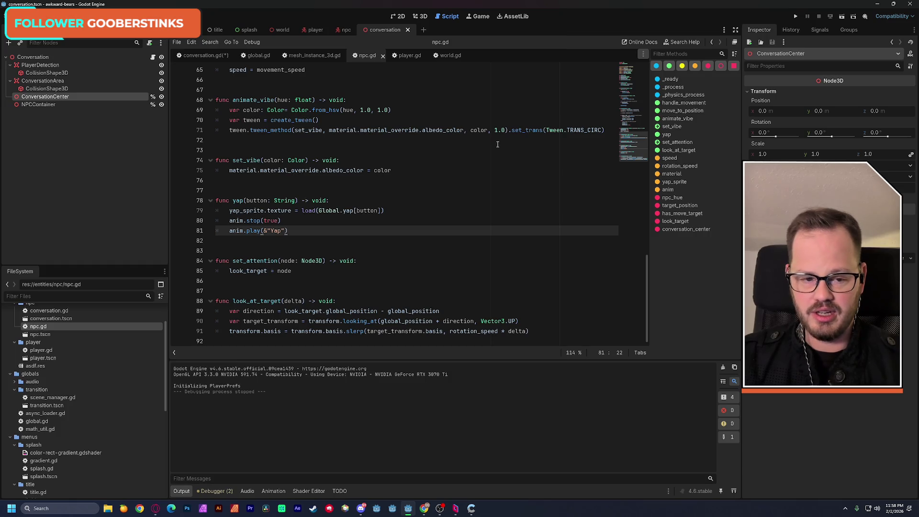
{"action": "scroll", "coordinate": [400, 162], "scroll_direction": "up", "scroll_amount": 20}
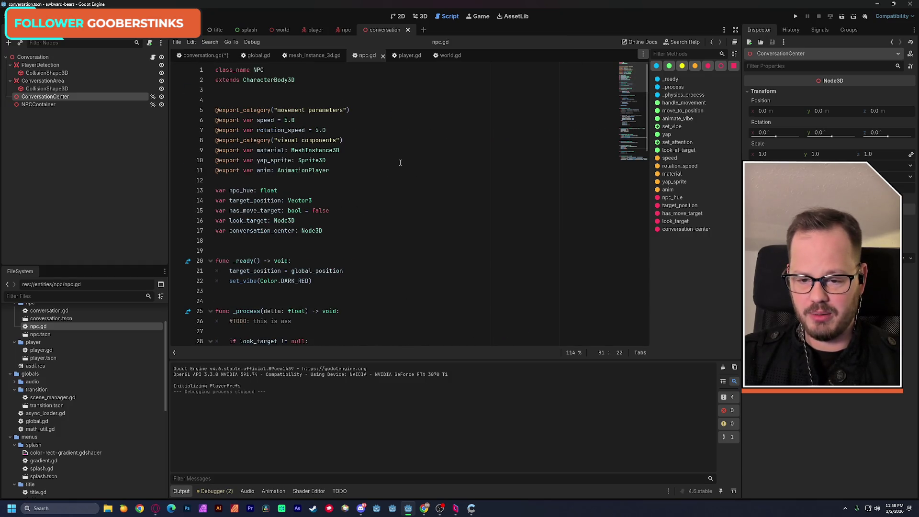
- Declare var yap_array: Array[String] below the conversation_center variable and save npc.gd
{"action": "left_click", "coordinate": [353, 233]}
{"action": "key", "text": "Return"}
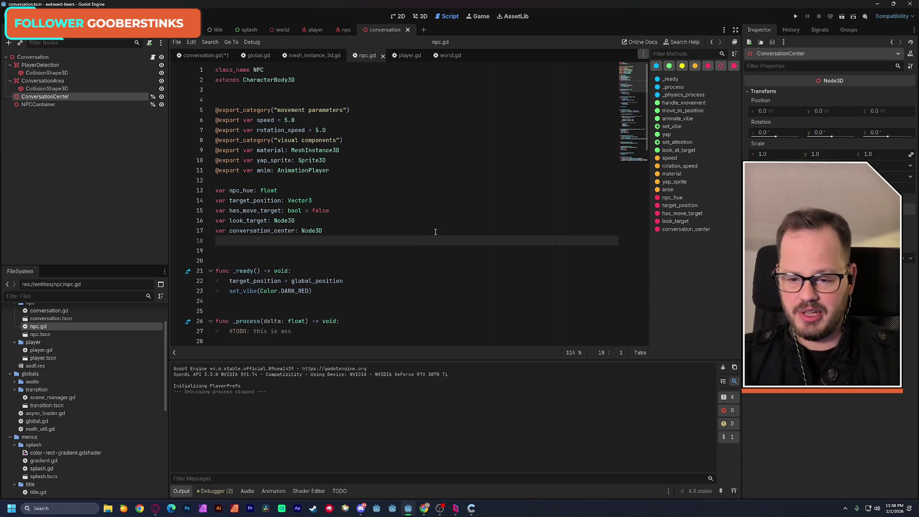
{"action": "key", "text": "Return"}
{"action": "type", "text": "var "}
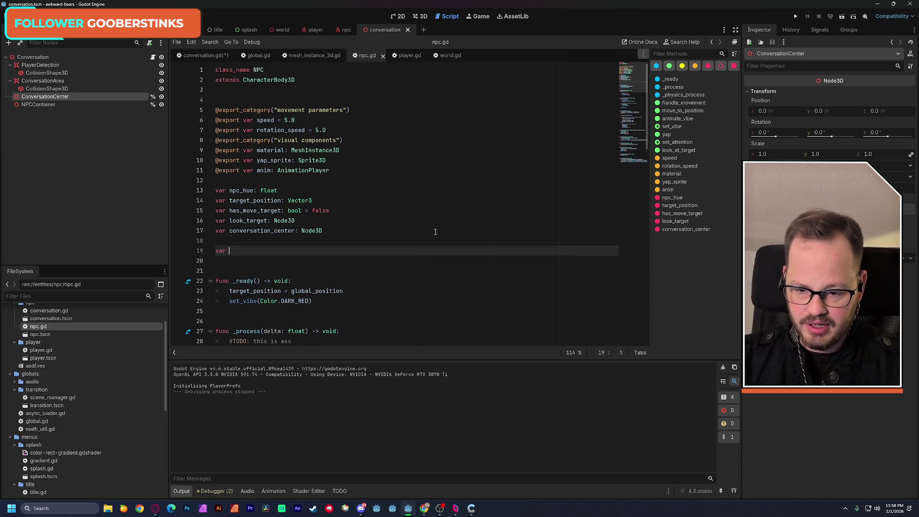
{"action": "type", "text": "yap_"}
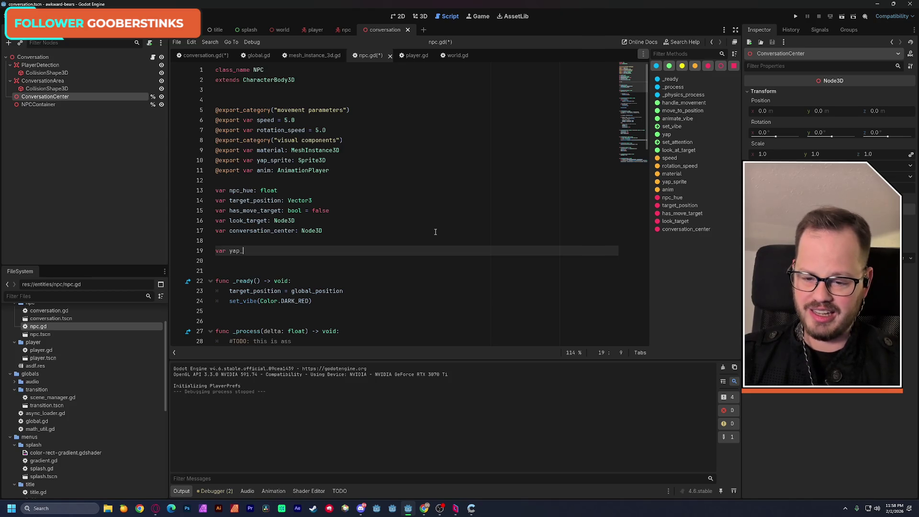
{"action": "type", "text": "array:"}
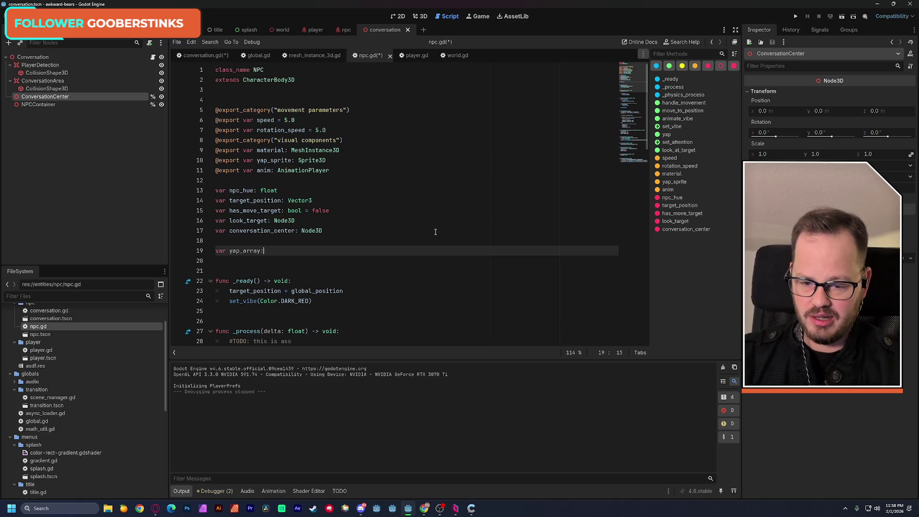
{"action": "type", "text": " ar"}
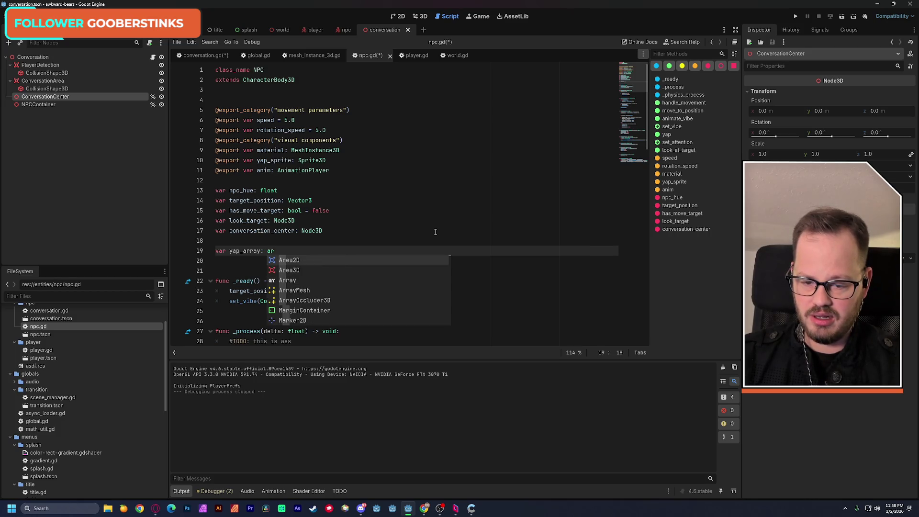
{"action": "type", "text": "r"}
{"action": "key", "text": "Return"}
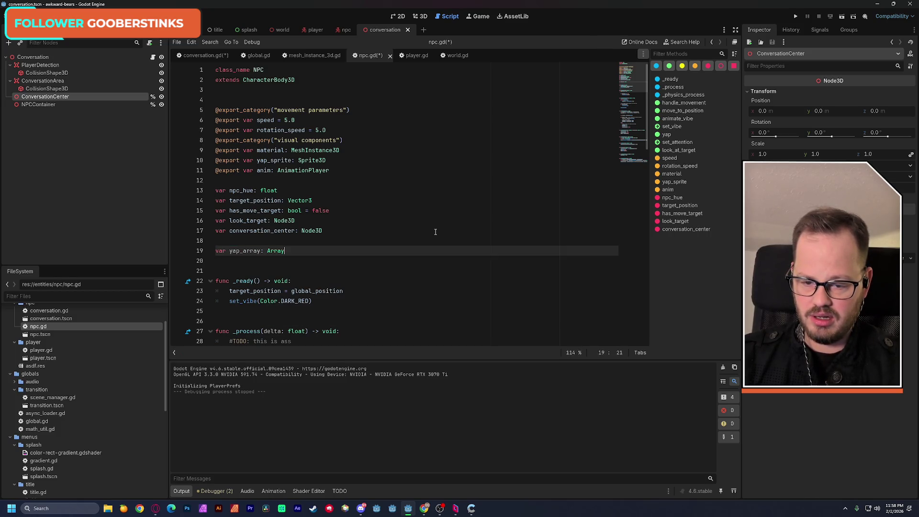
{"action": "key", "text": "ctrl+s"}
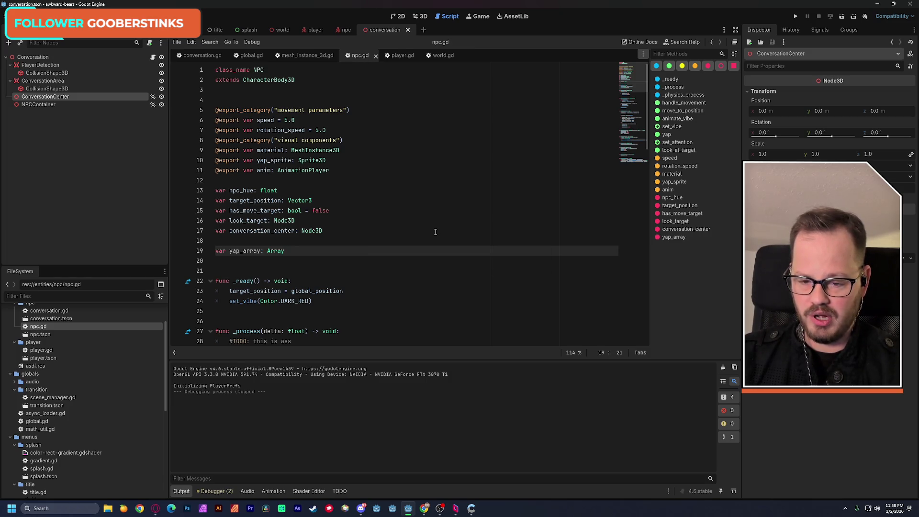
{"action": "type", "text": "["}
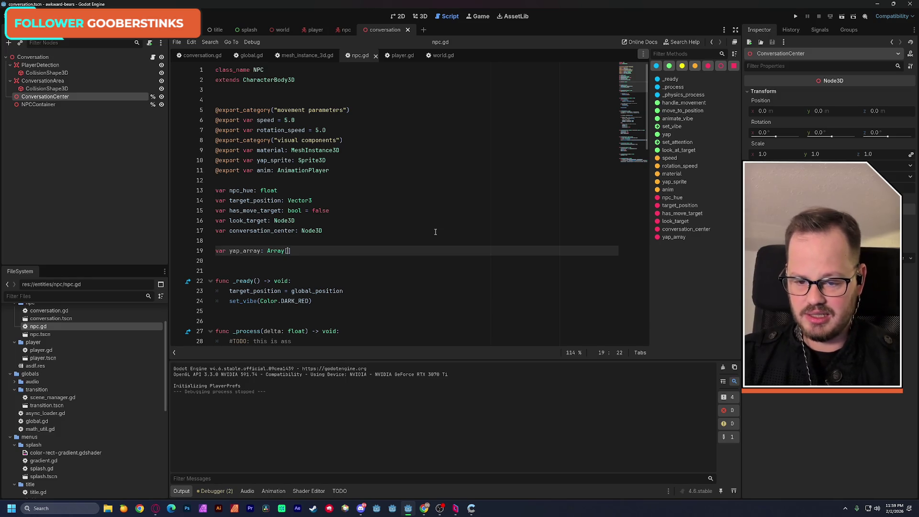
{"action": "type", "text": "String"}
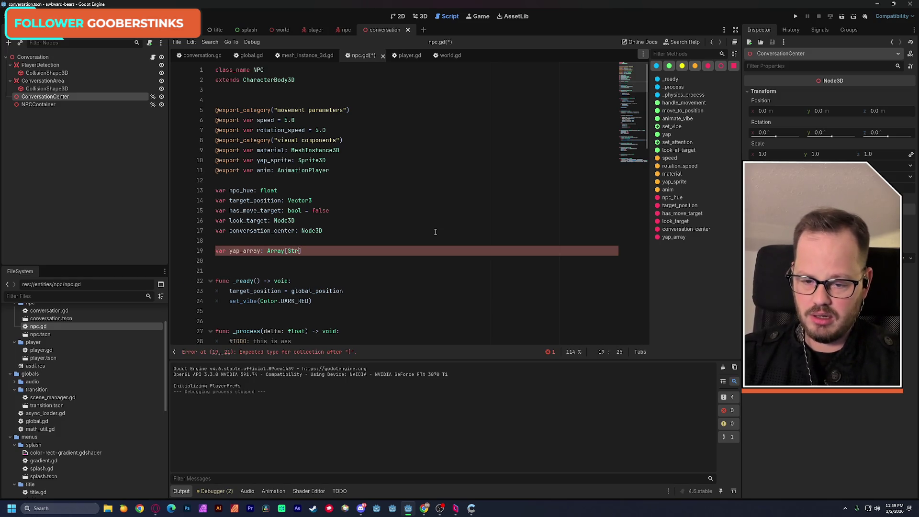
{"action": "left_click", "coordinate": [489, 214]}
{"action": "key", "text": "ctrl+s"}
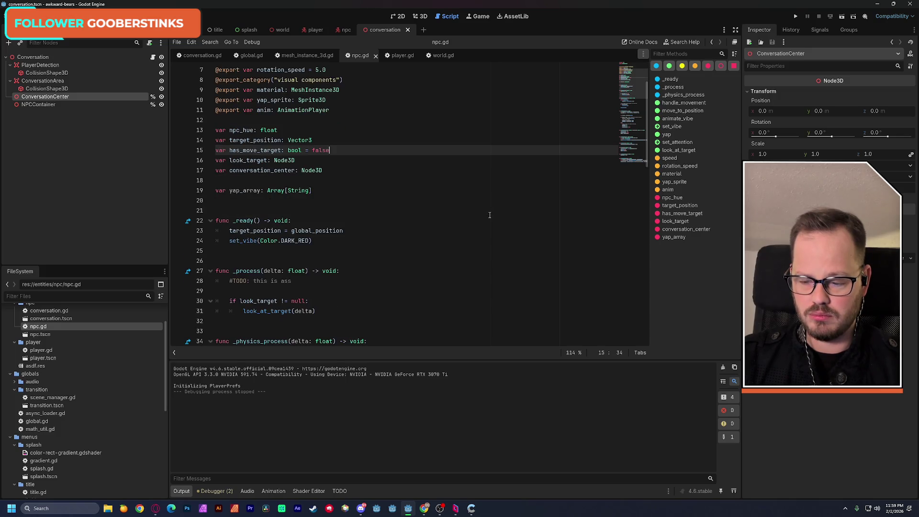
- Review the TODO comment on line 28 and the new yap_array declaration
{"action": "left_click_drag", "start_coordinate": [229, 281], "coordinate": [299, 281]}
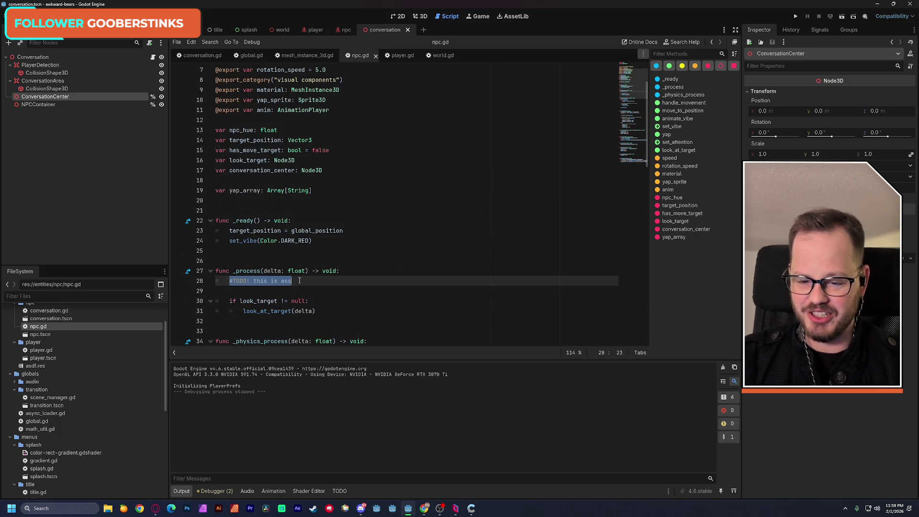
{"action": "left_click", "coordinate": [401, 261]}
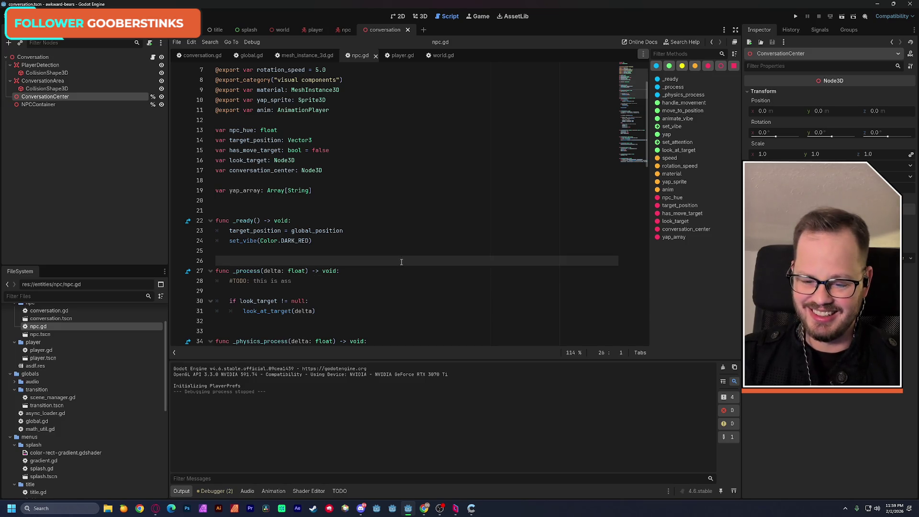
{"action": "scroll", "coordinate": [401, 262], "scroll_direction": "down", "scroll_amount": 1}
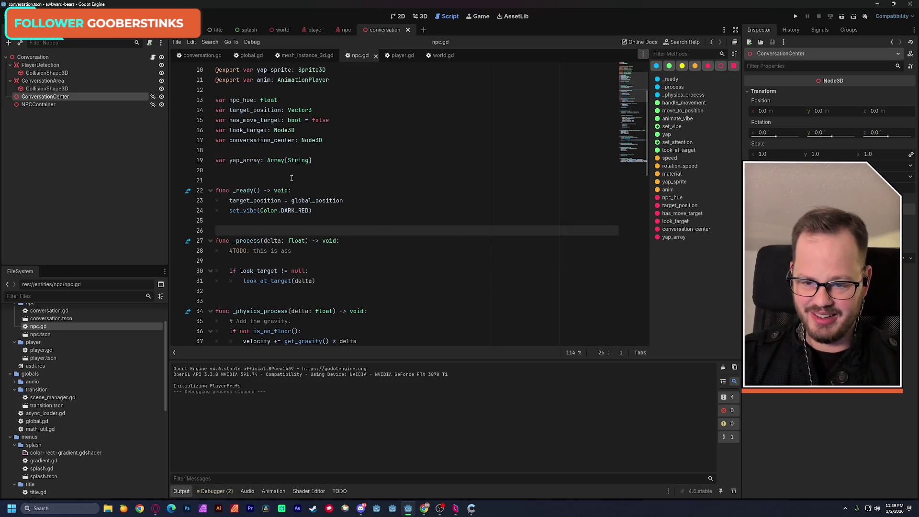
{"action": "double_click", "coordinate": [237, 160]}
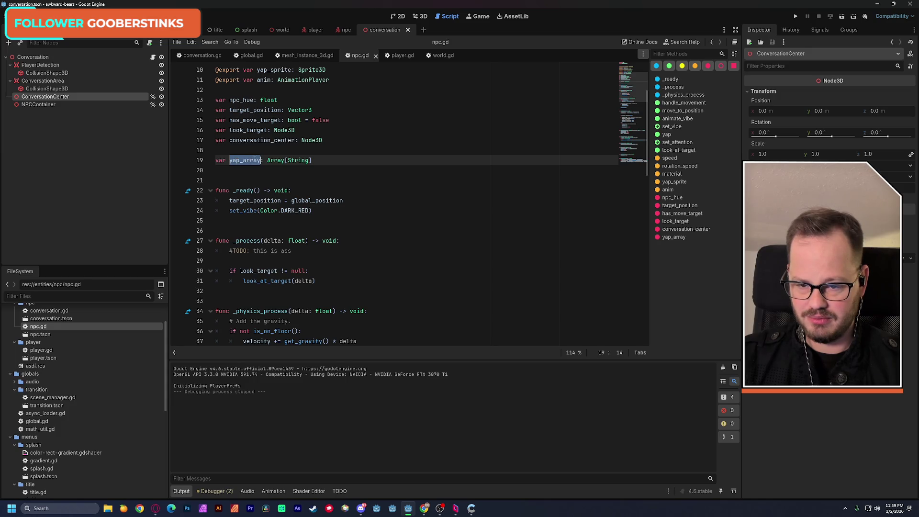
{"action": "left_click", "coordinate": [321, 161]}
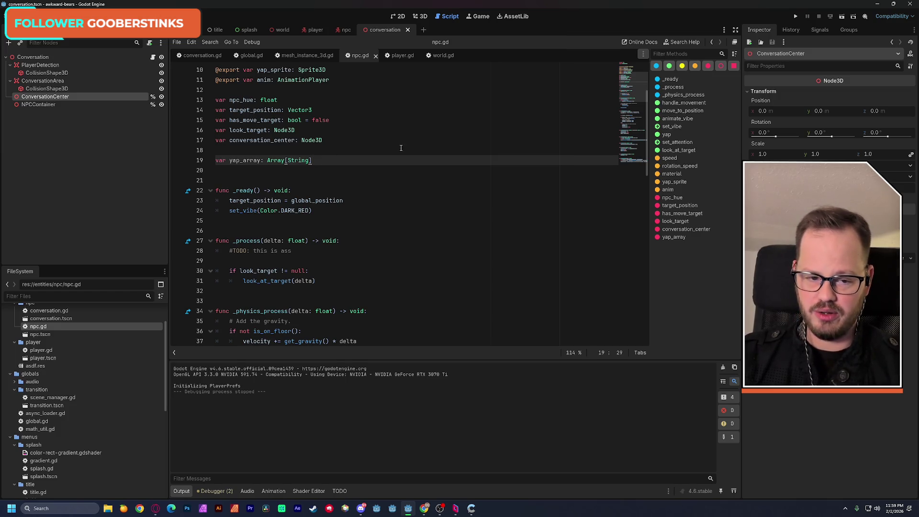
{"action": "scroll", "coordinate": [401, 147], "scroll_direction": "down", "scroll_amount": 15}
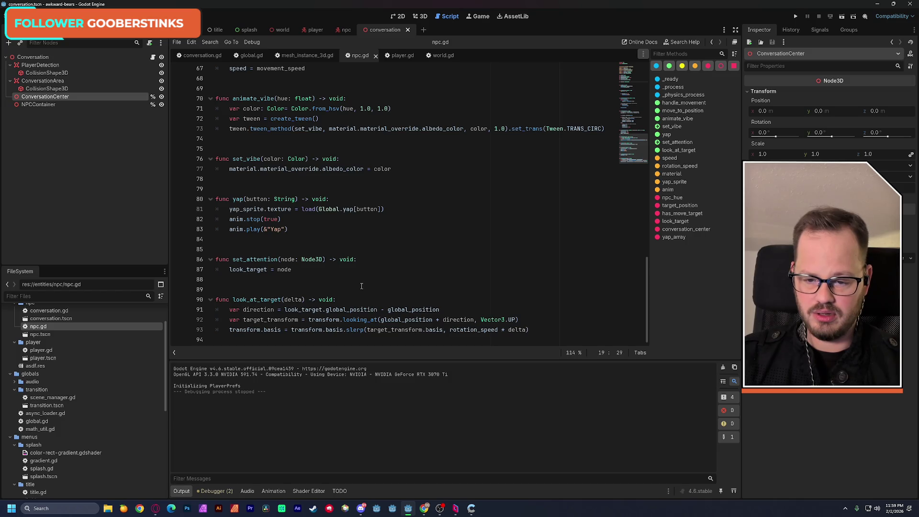
- Add func new_yap(difficulty: int) -> void: with a pass body after yap, and save
{"action": "left_click", "coordinate": [216, 259]}
{"action": "key", "text": "Return"}
{"action": "key", "text": "Return"}
{"action": "key", "text": "Up"}
{"action": "key", "text": "Up"}
{"action": "key", "text": "Up"}
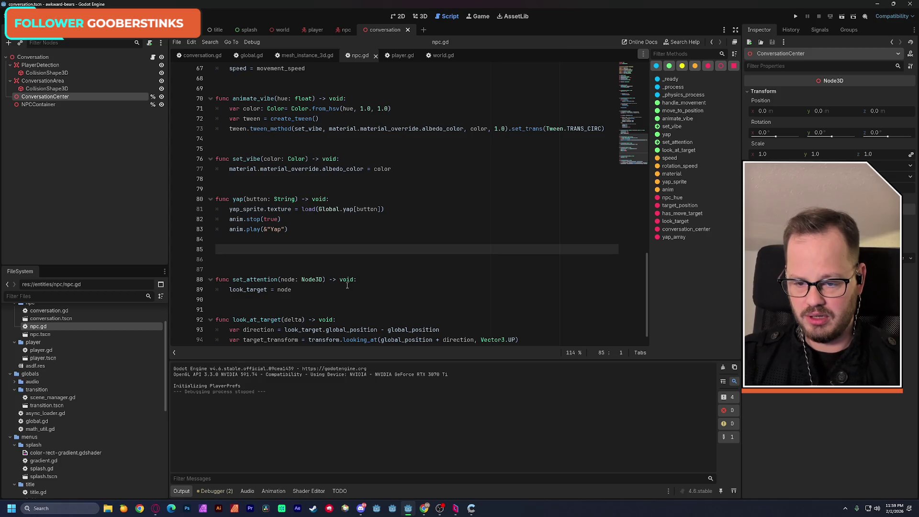
{"action": "key", "text": "Return"}
{"action": "type", "text": "func new_yap"}
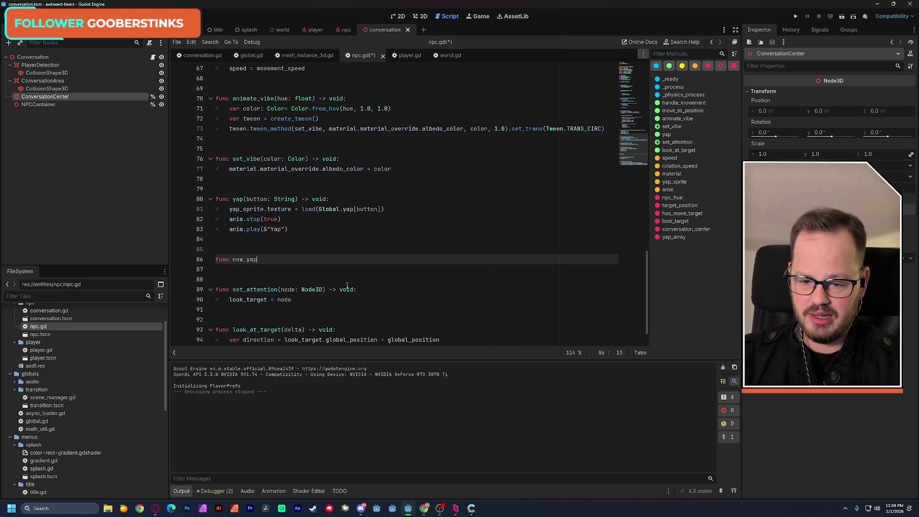
{"action": "type", "text": "("}
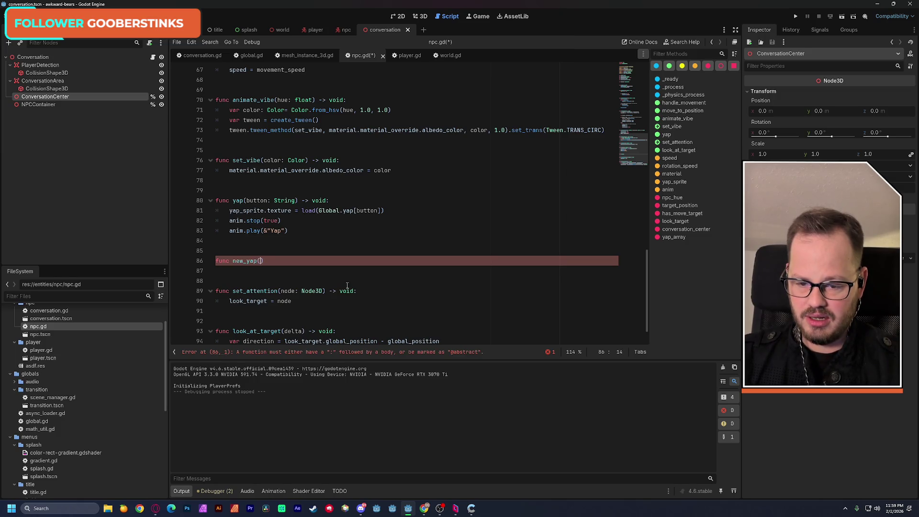
{"action": "type", "text": "difficulty"}
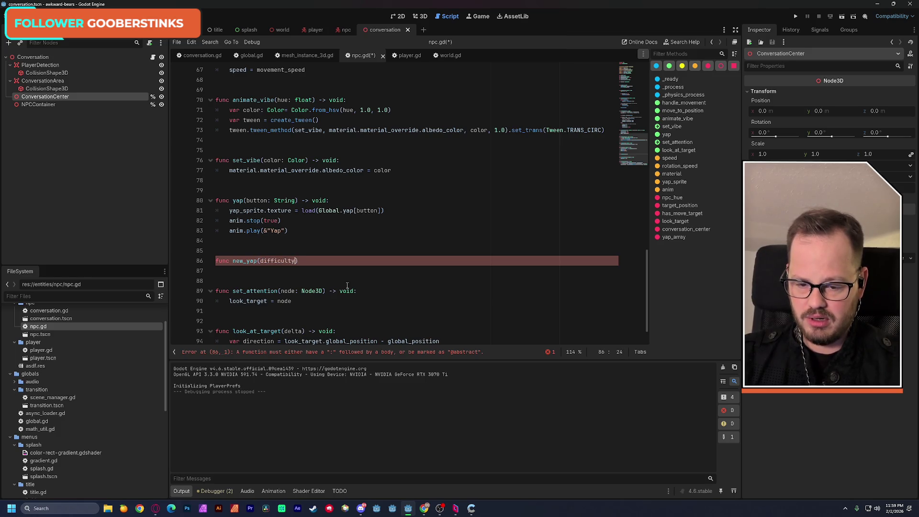
{"action": "type", "text": ": int)"}
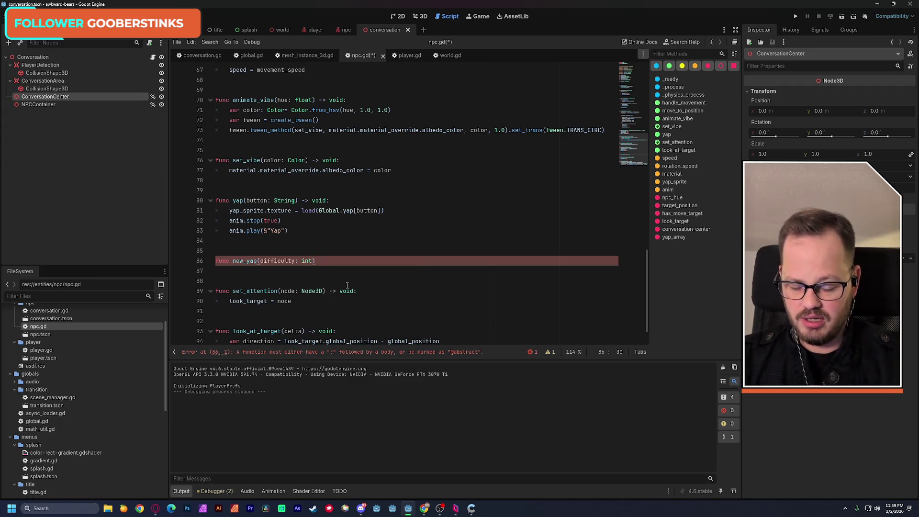
{"action": "type", "text": " -> void"}
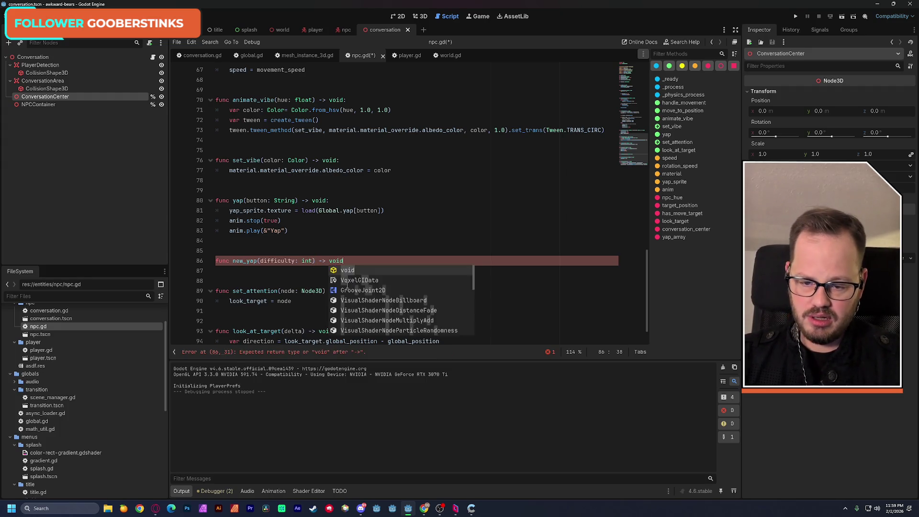
{"action": "type", "text": ":"}
{"action": "key", "text": "Return"}
{"action": "type", "text": "pass"}
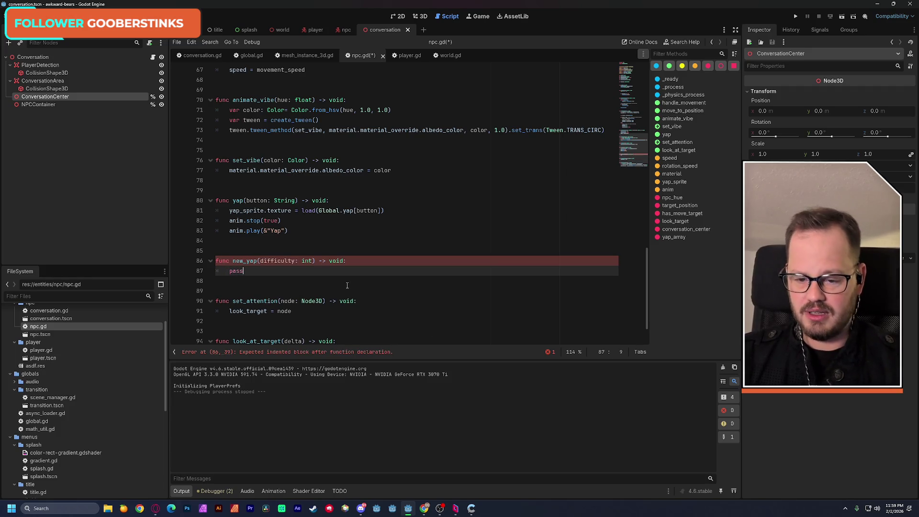
{"action": "left_click", "coordinate": [377, 231]}
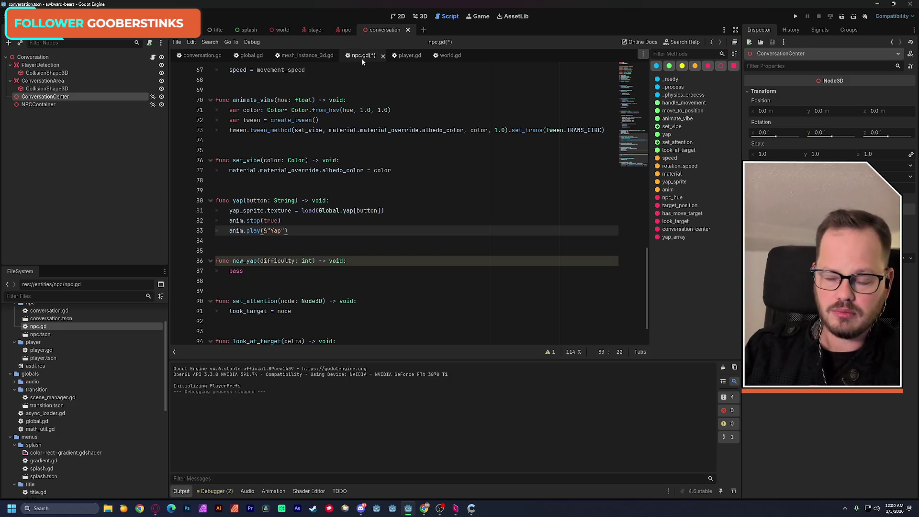
{"action": "key", "text": "ctrl+s"}
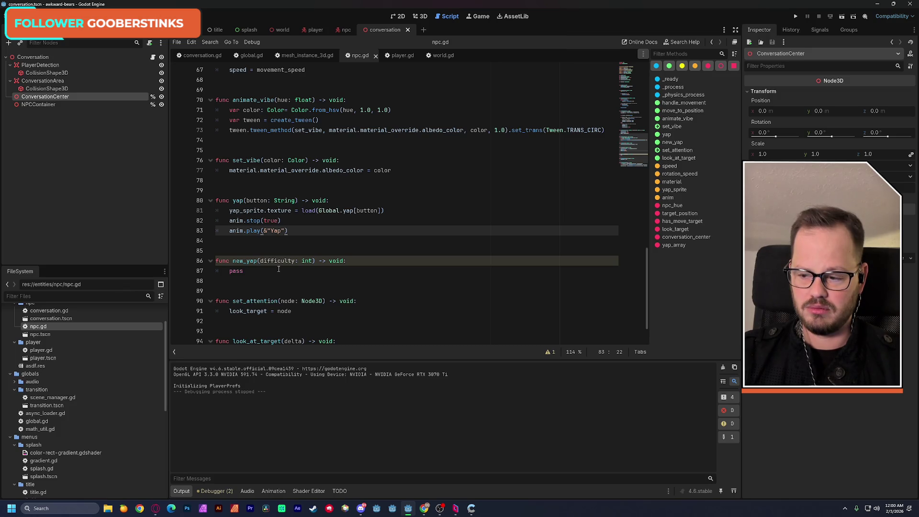
{"action": "double_click", "coordinate": [248, 272]}
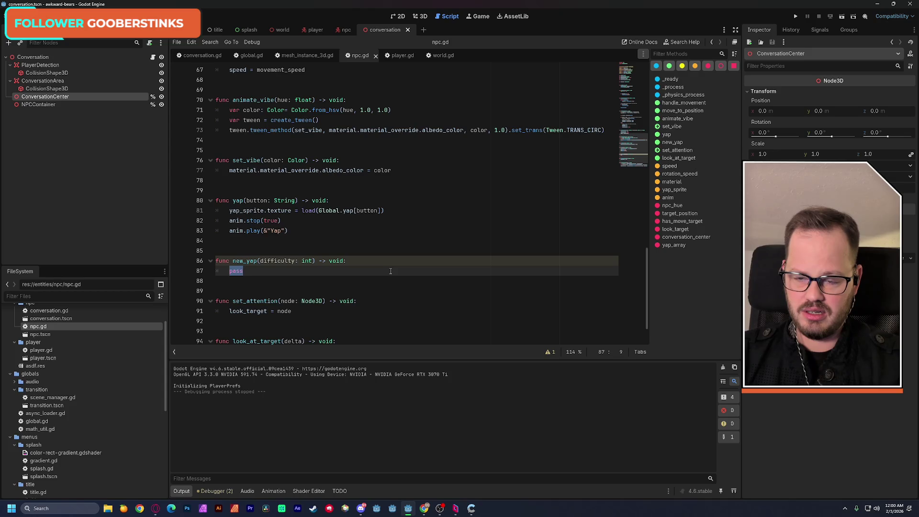
{"action": "left_click", "coordinate": [250, 58]}
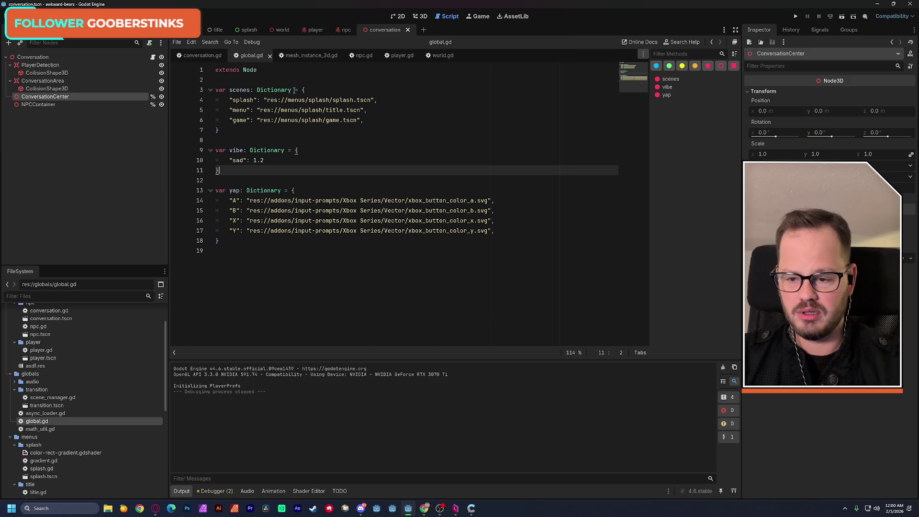
{"action": "left_click", "coordinate": [51, 295]}
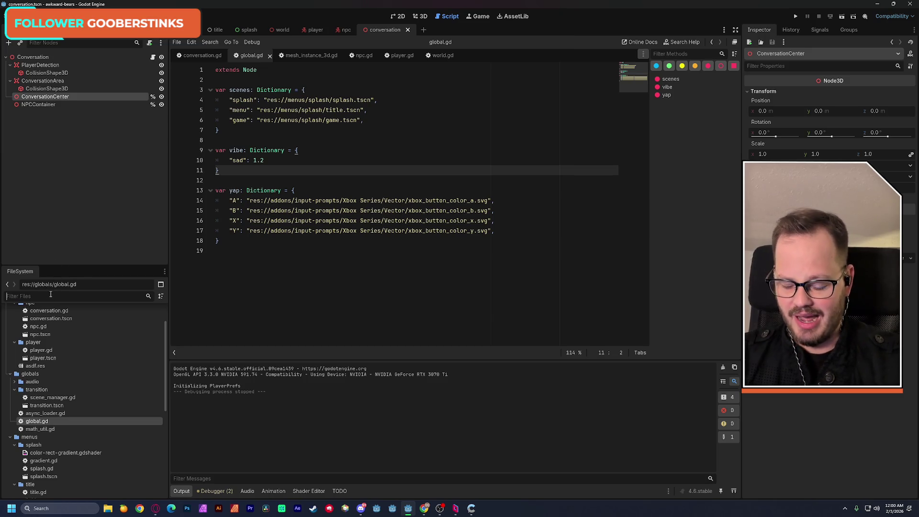
{"action": "type", "text": "math"}
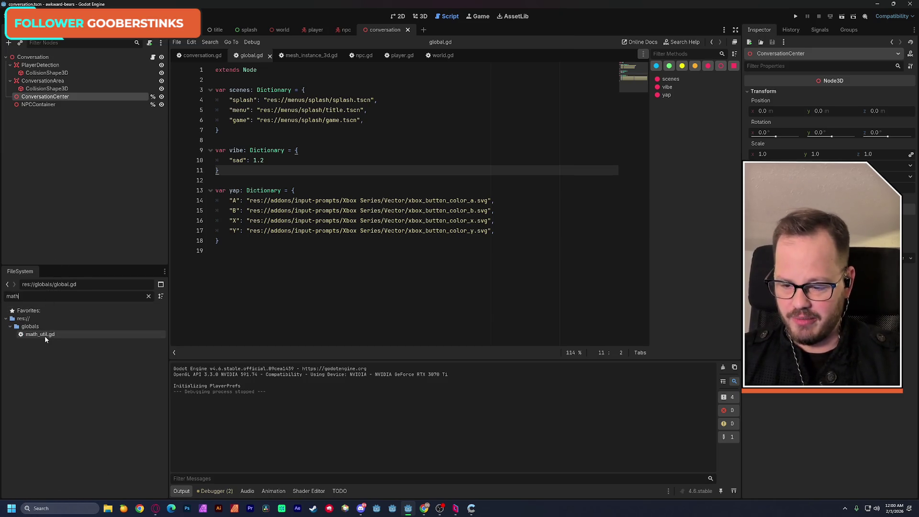
{"action": "double_click", "coordinate": [45, 335]}
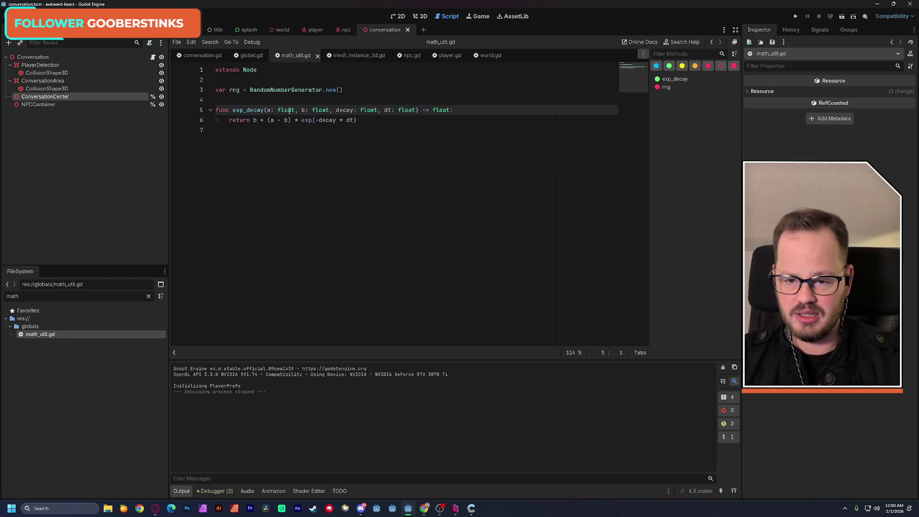
{"action": "double_click", "coordinate": [234, 90]}
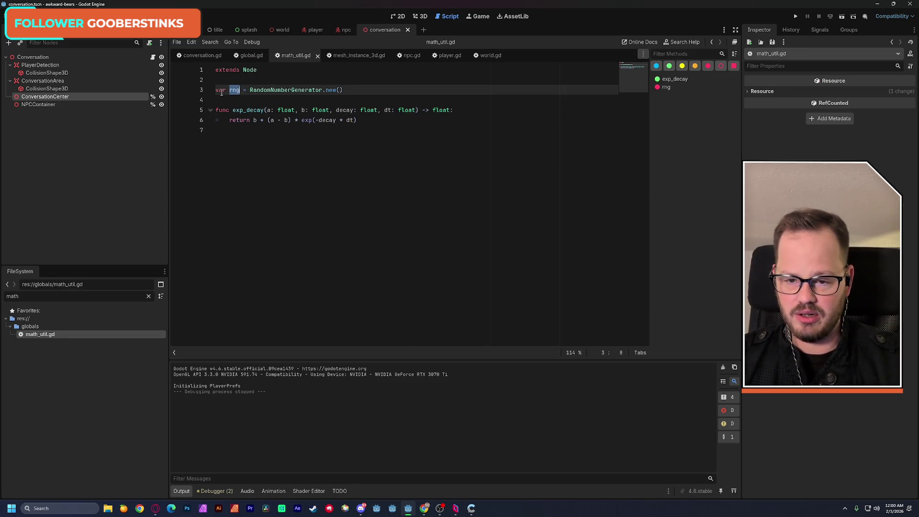
{"action": "left_click", "coordinate": [317, 56]}
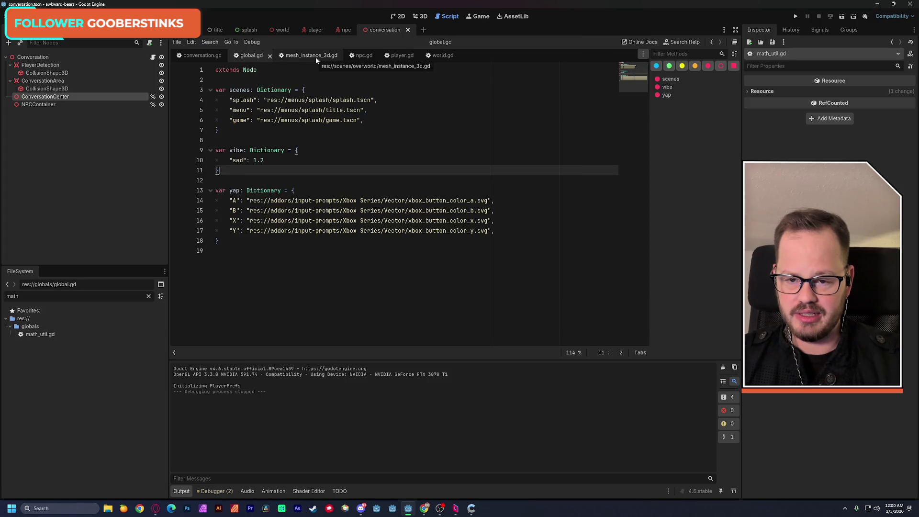
{"action": "left_click", "coordinate": [363, 56]}
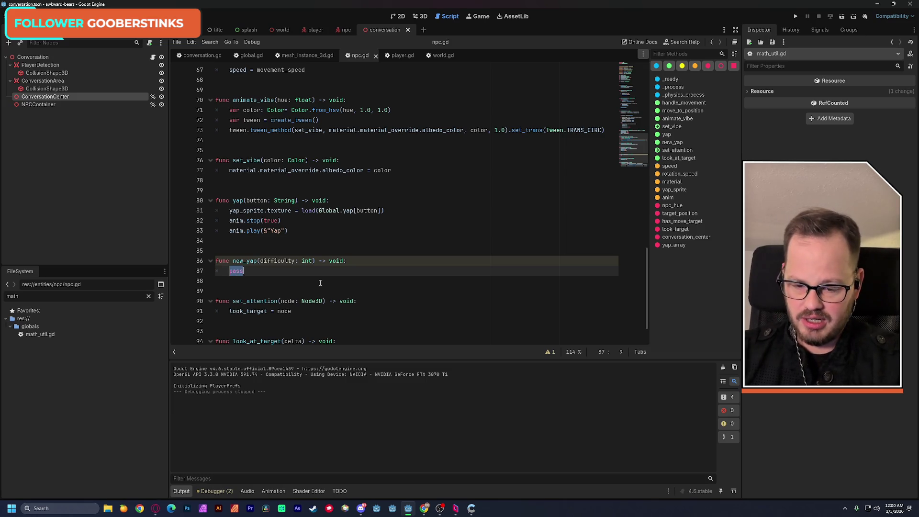
- Write duration: int = MathUtil.rng.rand_range(0, difficulty) on line 87
{"action": "type", "text": "duration"}
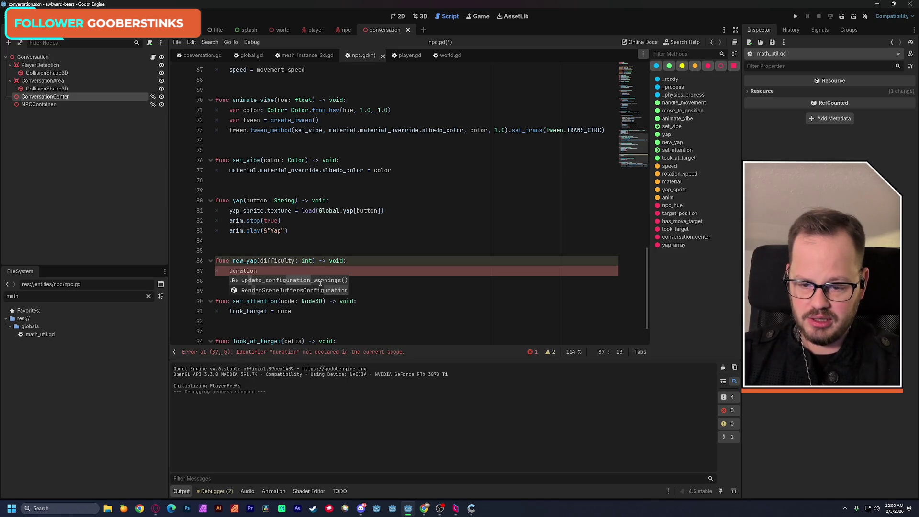
{"action": "type", "text": ": "}
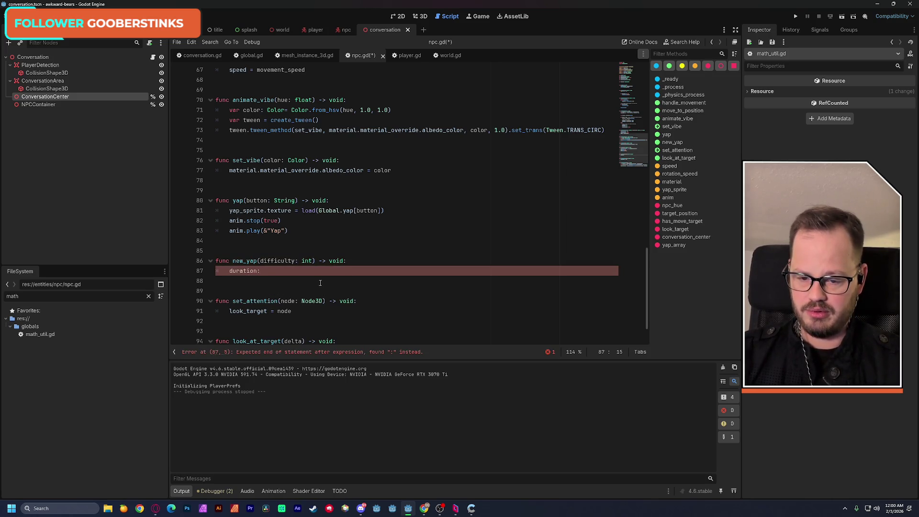
{"action": "type", "text": "int = "}
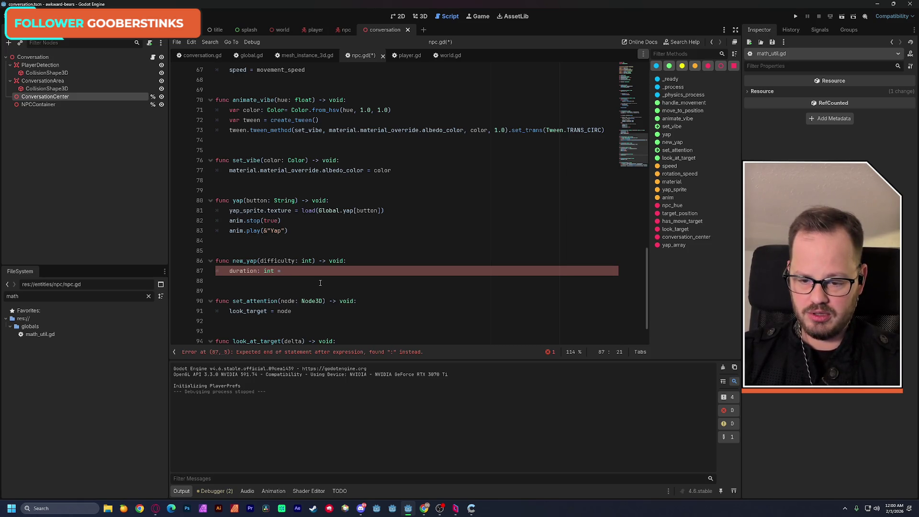
{"action": "type", "text": "math"}
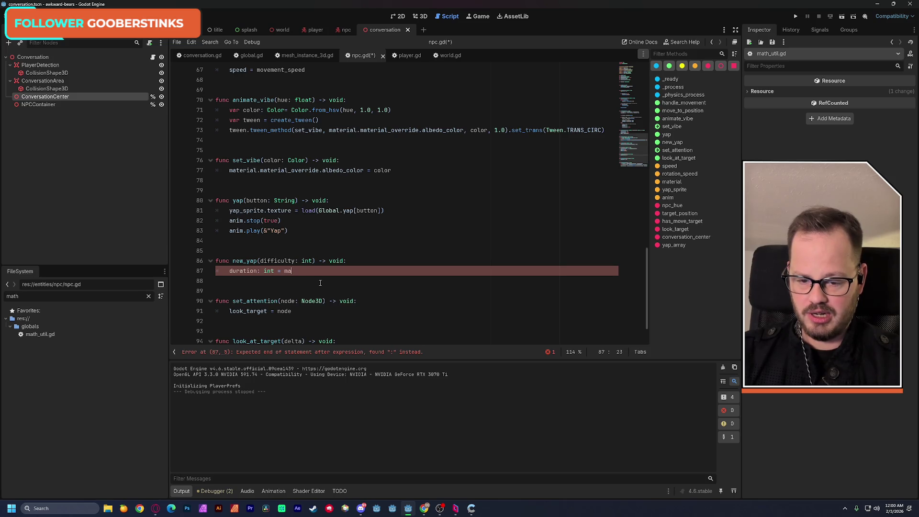
{"action": "key", "text": "BackSpace"}
{"action": "key", "text": "BackSpace"}
{"action": "key", "text": "BackSpace"}
{"action": "type", "text": "MathHelper"}
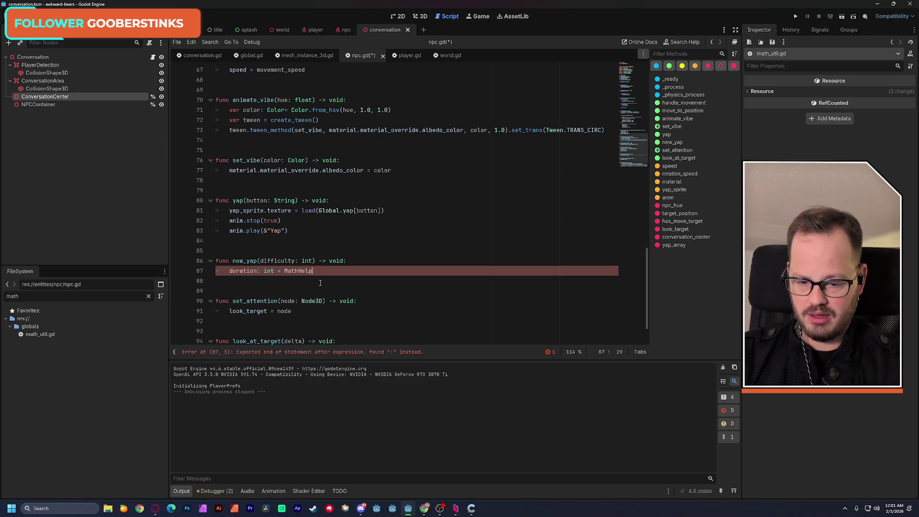
{"action": "key", "text": "BackSpace"}
{"action": "key", "text": "BackSpace"}
{"action": "key", "text": "BackSpace"}
{"action": "type", "text": "Util."}
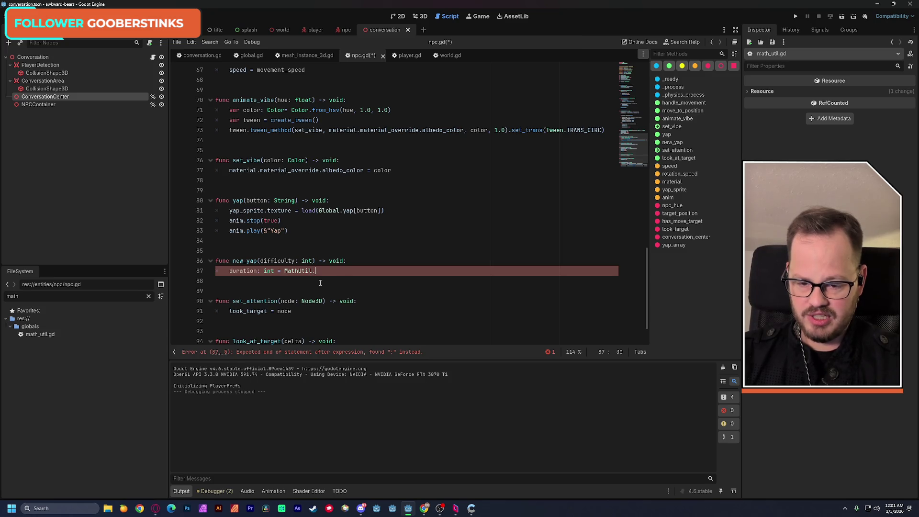
{"action": "type", "text": "rng"}
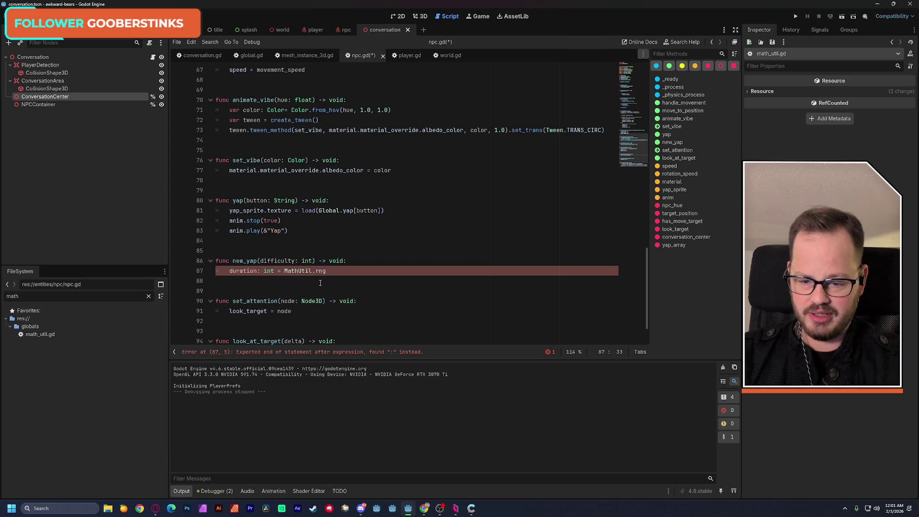
{"action": "type", "text": ".r"}
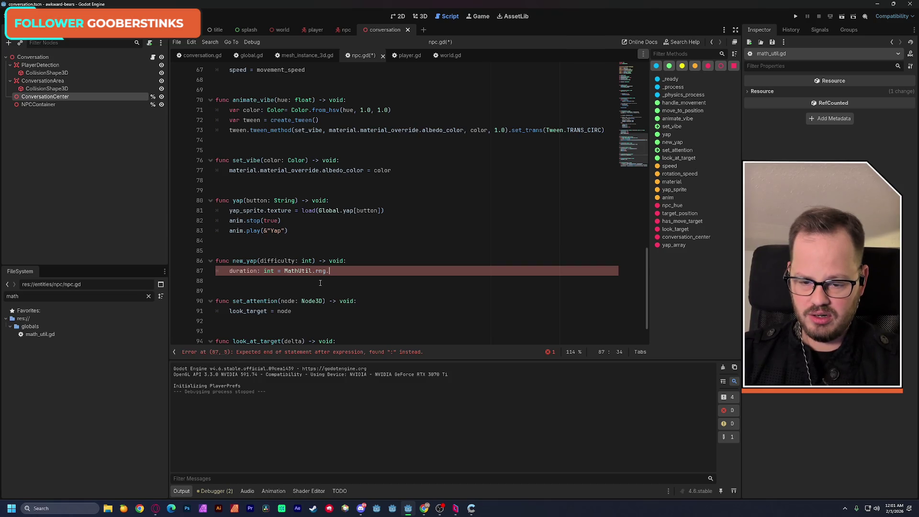
{"action": "type", "text": "and_range"}
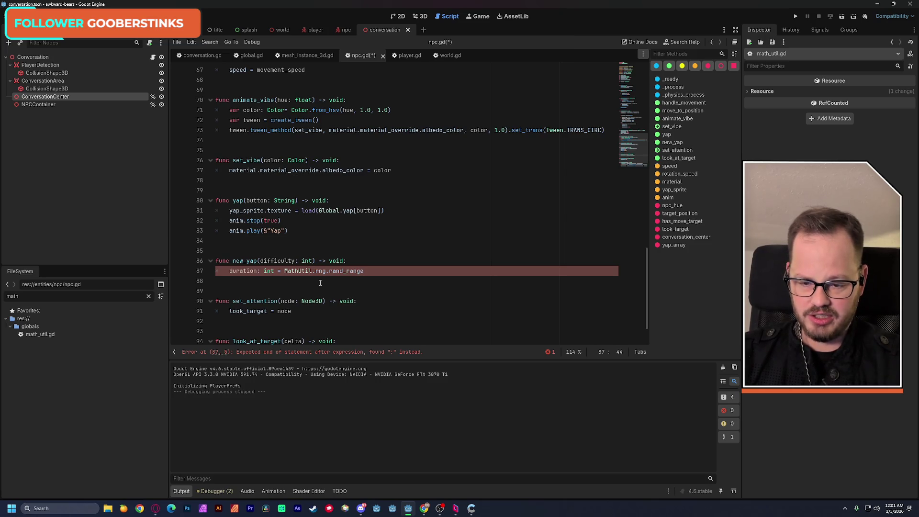
{"action": "type", "text": "("}
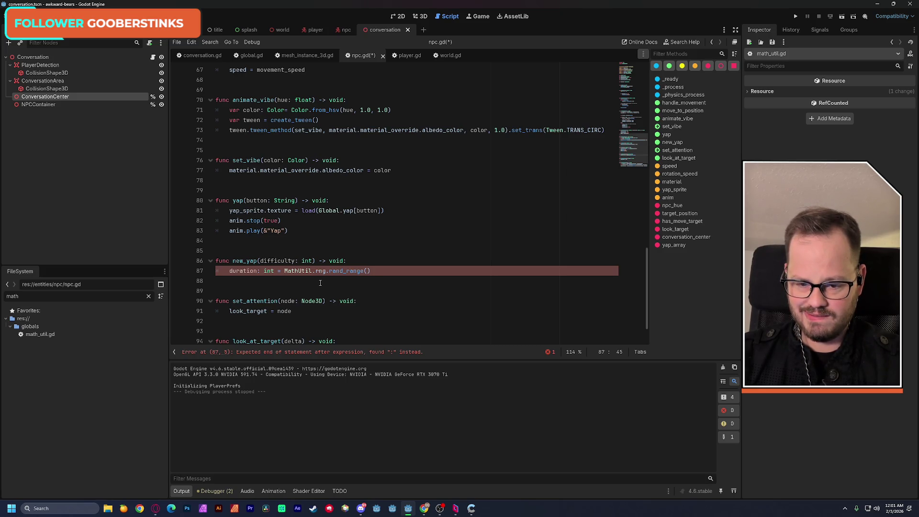
{"action": "type", "text": "0"}
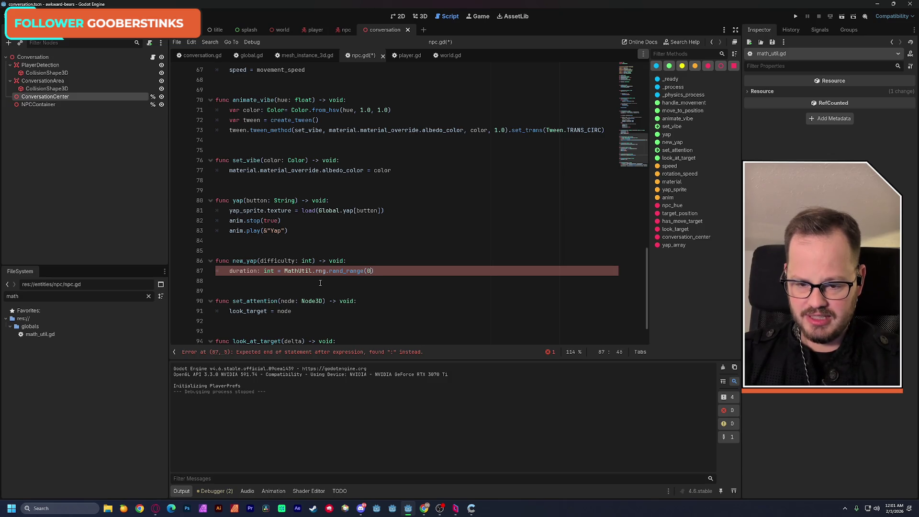
{"action": "type", "text": ","}
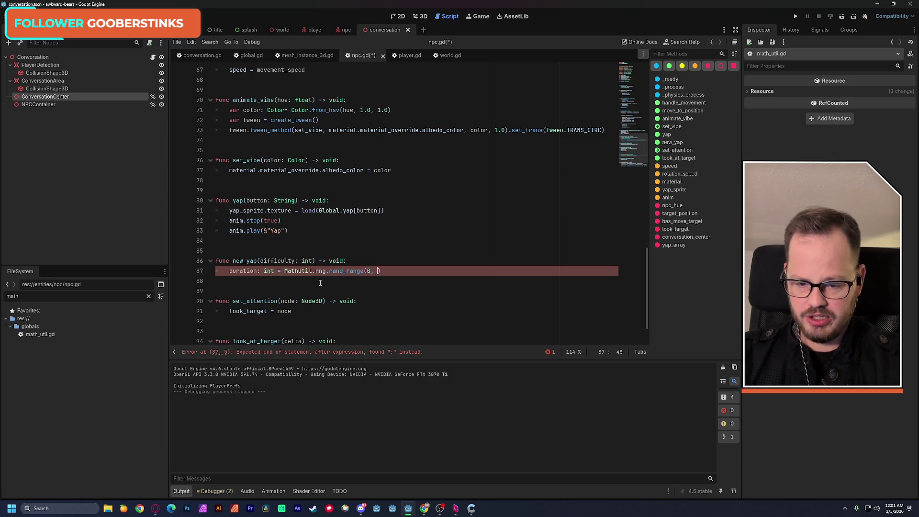
{"action": "double_click", "coordinate": [278, 260]}
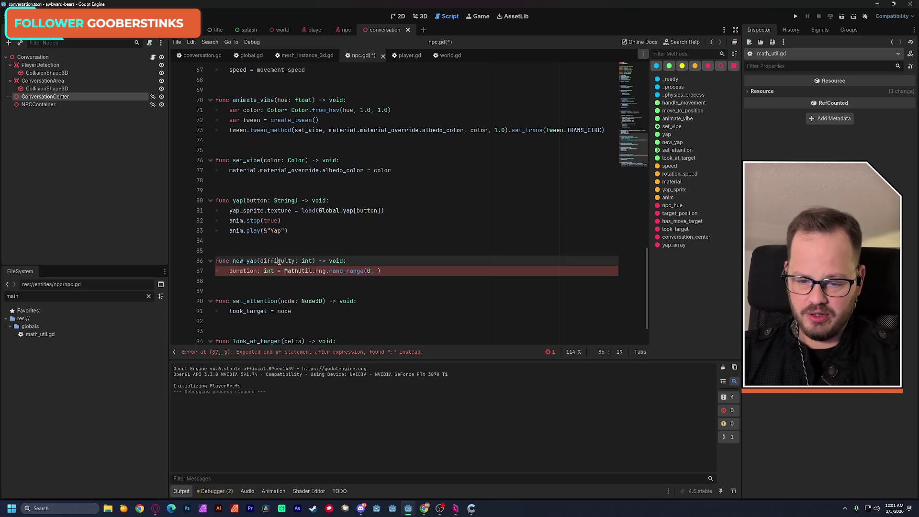
{"action": "key", "text": "ctrl+c"}
{"action": "left_click", "coordinate": [378, 271]}
{"action": "key", "text": "ctrl+v"}
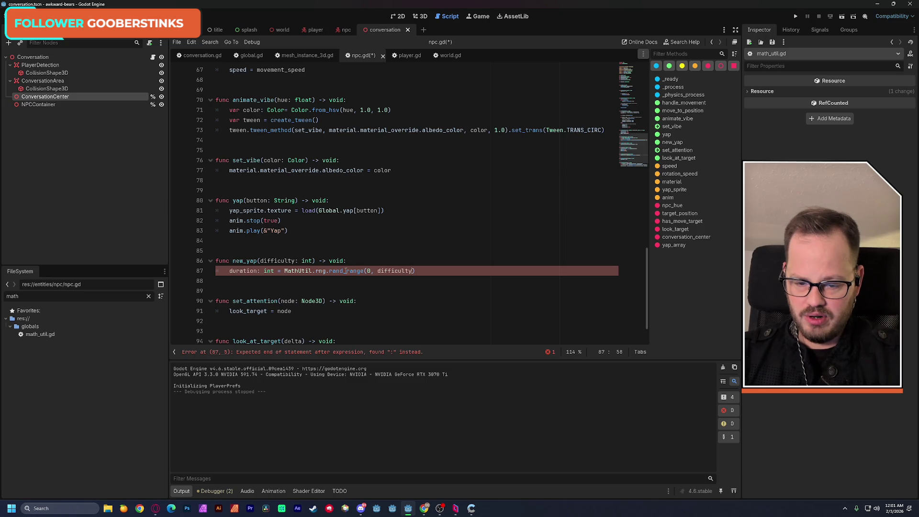
- Change the call to randi_range, prefix the line with var, and save npc.gd
{"action": "left_click", "coordinate": [345, 271]}
{"action": "type", "text": "i"}
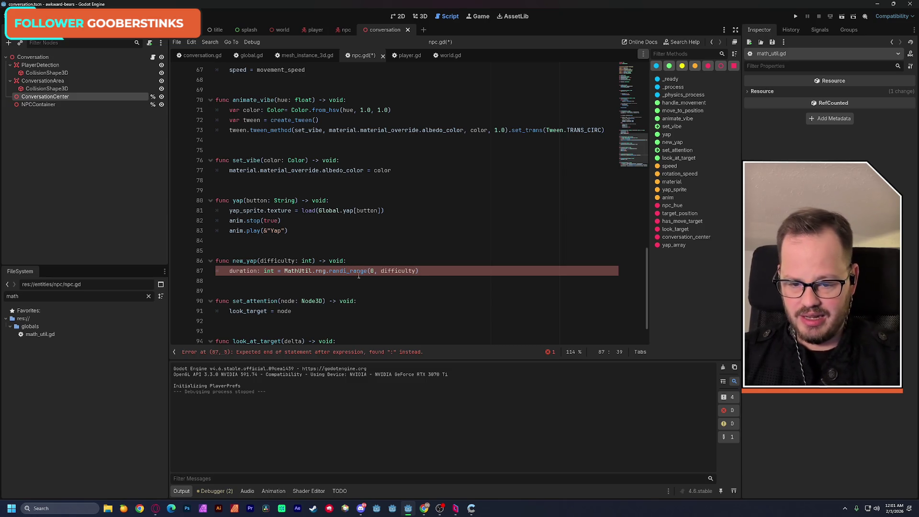
{"action": "left_click", "coordinate": [346, 232]}
{"action": "key", "text": "ctrl+s"}
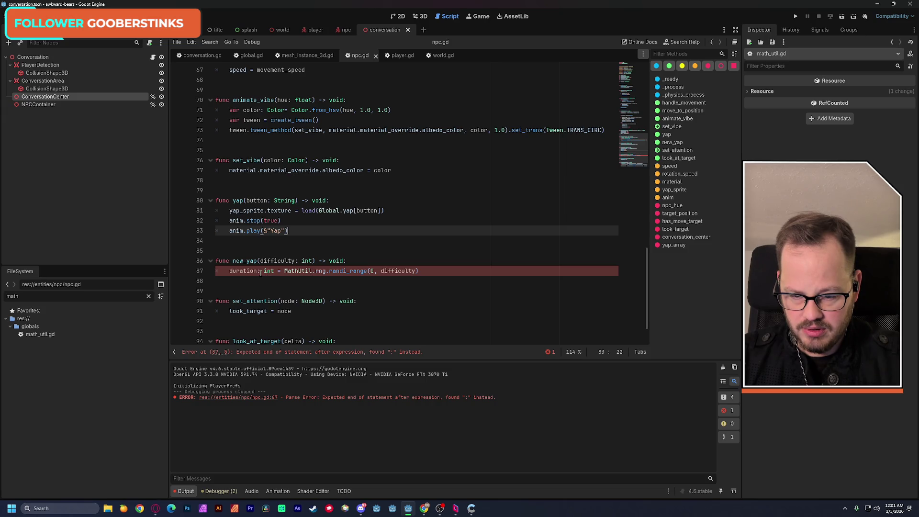
{"action": "left_click", "coordinate": [227, 271]}
{"action": "type", "text": "var"}
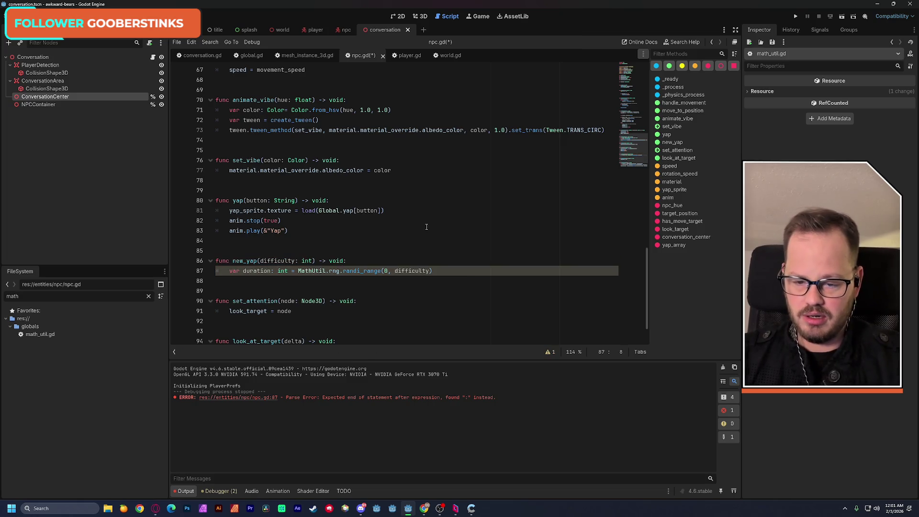
{"action": "left_click", "coordinate": [427, 230]}
{"action": "key", "text": "ctrl+s"}
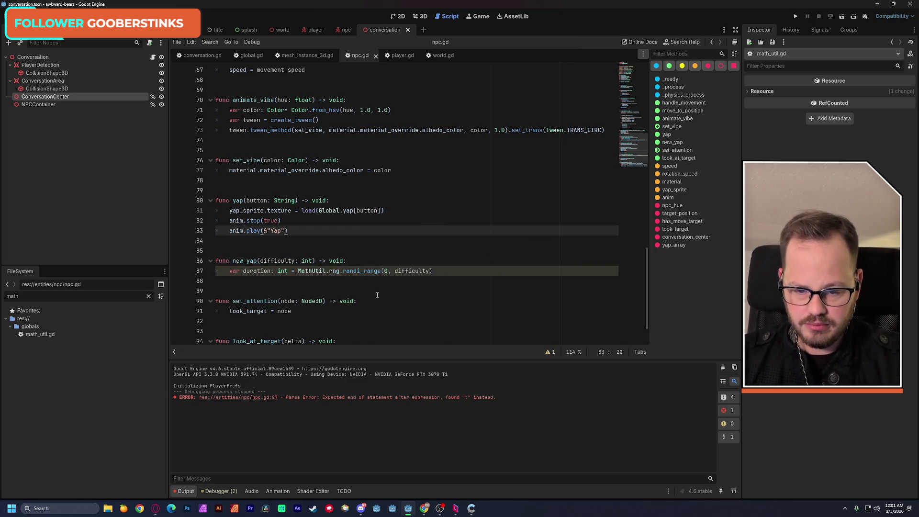
{"action": "double_click", "coordinate": [358, 271]}
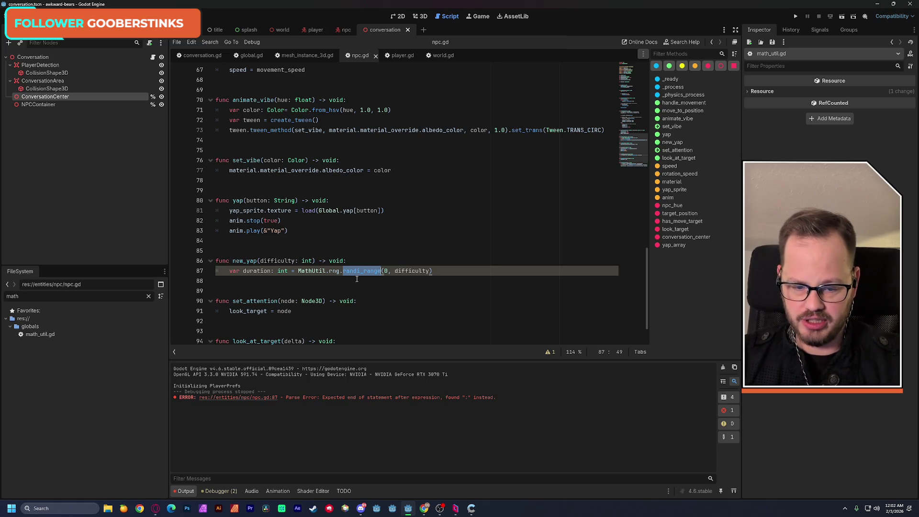
- Start typing 'for' on a new line 88 after the duration declaration in new_yap
{"action": "left_click", "coordinate": [444, 271]}
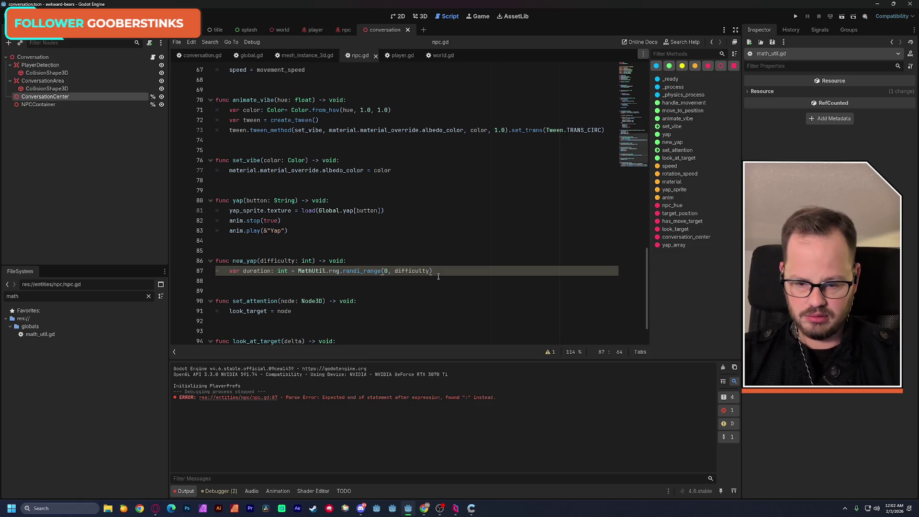
{"action": "double_click", "coordinate": [249, 270]}
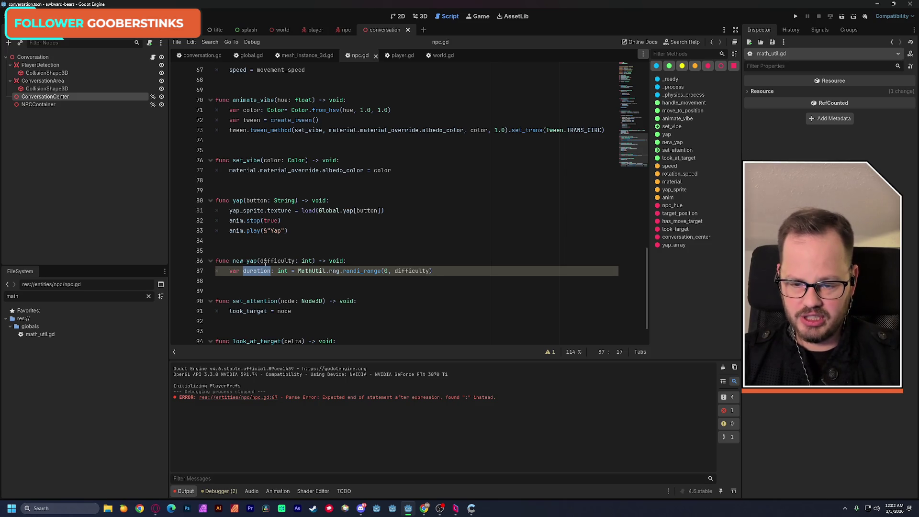
{"action": "left_click", "coordinate": [456, 271]}
{"action": "key", "text": "Return"}
{"action": "type", "text": "for"}
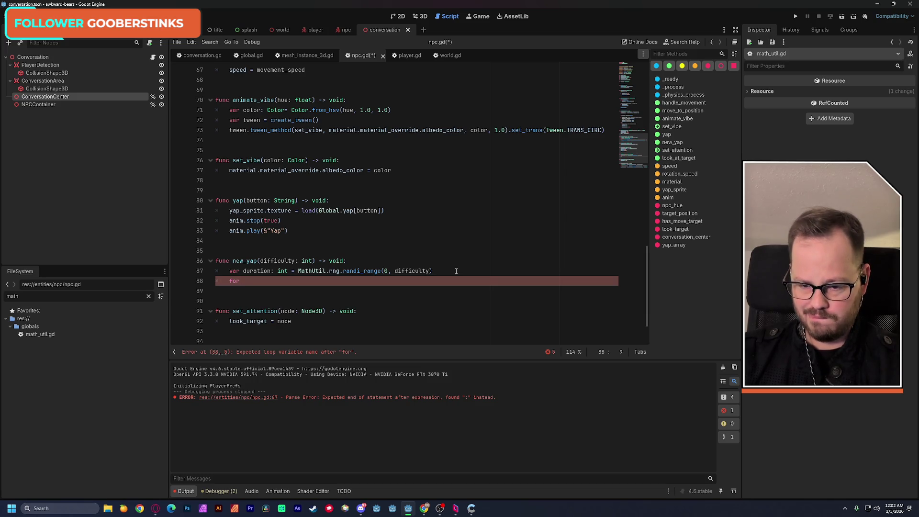
{"action": "type", "text": "yap"}
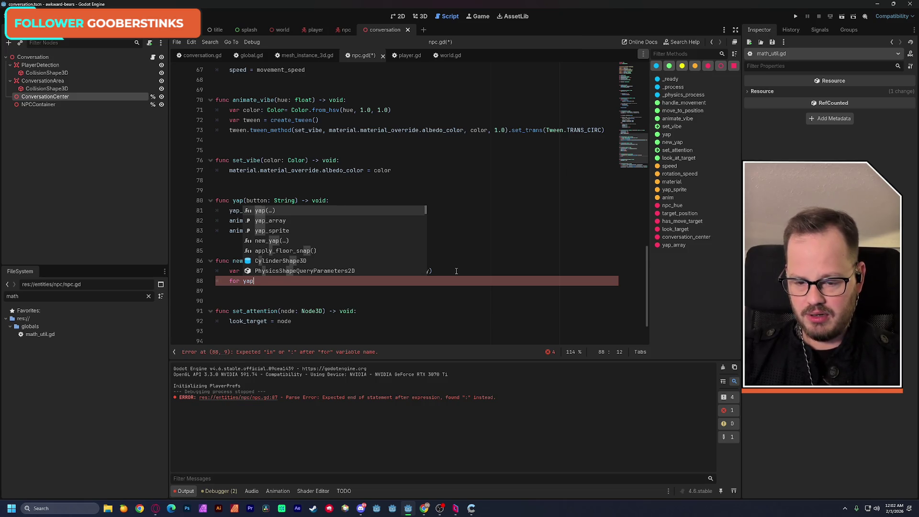
{"action": "key", "text": "BackSpace"}
{"action": "key", "text": "BackSpace"}
{"action": "key", "text": "BackSpace"}
{"action": "left_click", "coordinate": [239, 180]}
{"action": "left_click", "coordinate": [240, 201]}
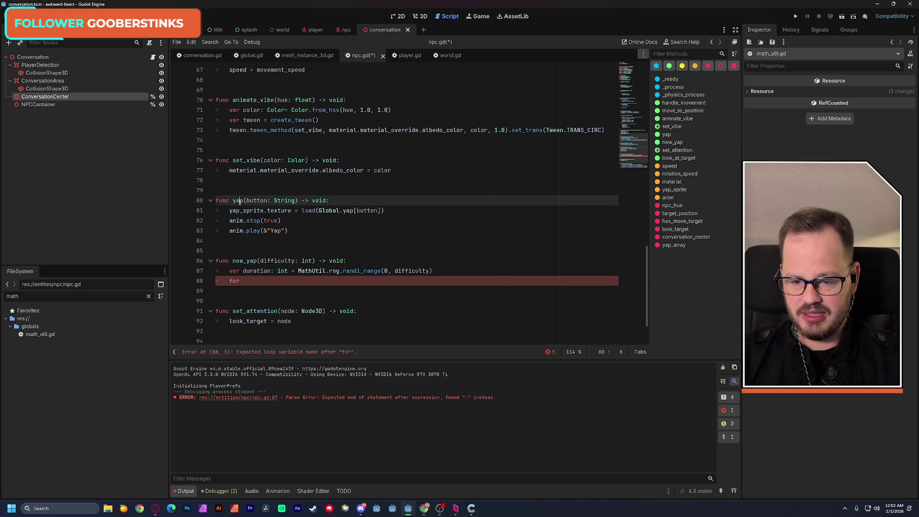
{"action": "left_click", "coordinate": [310, 283]}
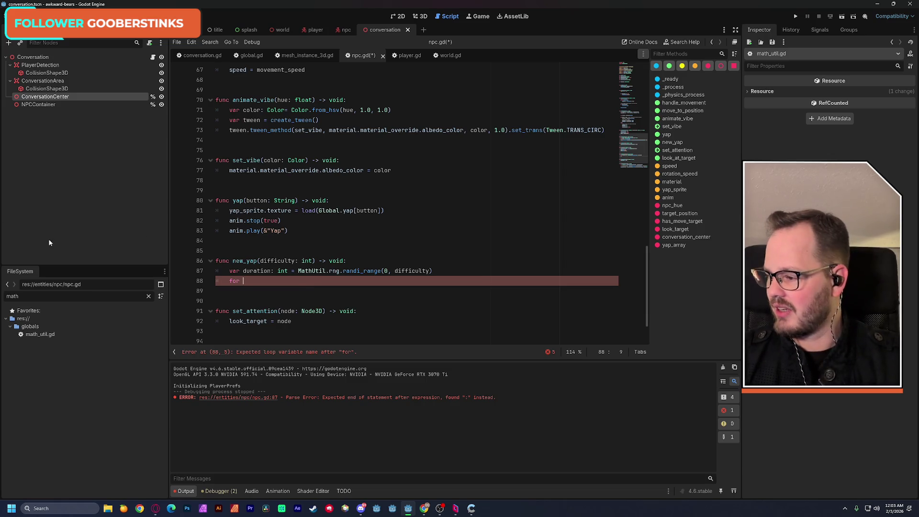
{"action": "left_click", "coordinate": [140, 508]}
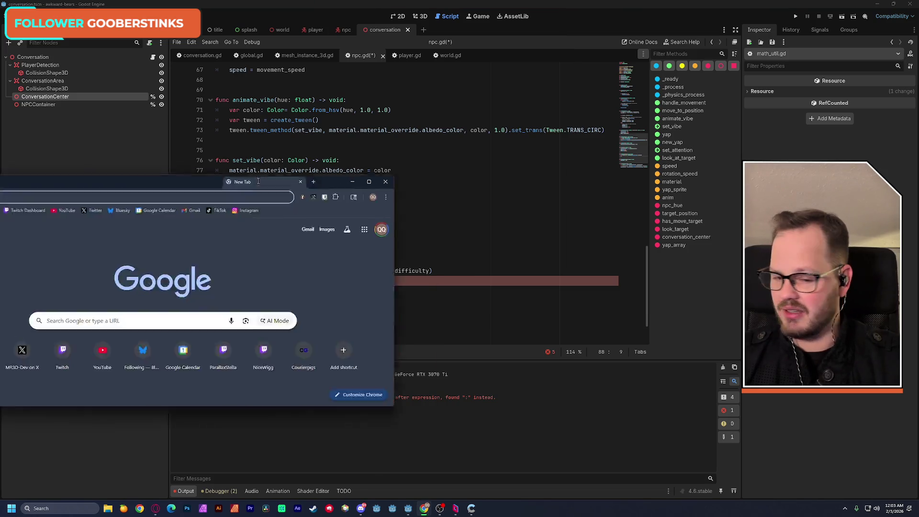
{"action": "left_click", "coordinate": [472, 153]}
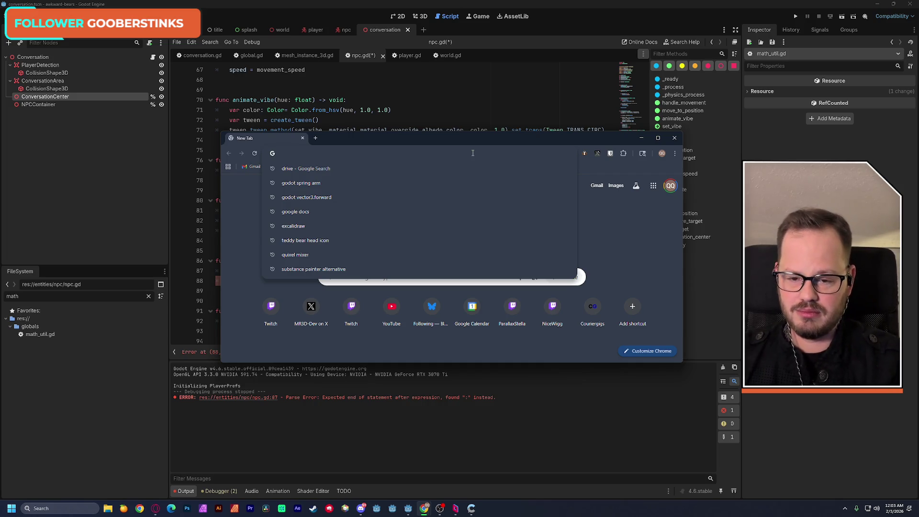
{"action": "key", "text": "super+Down"}
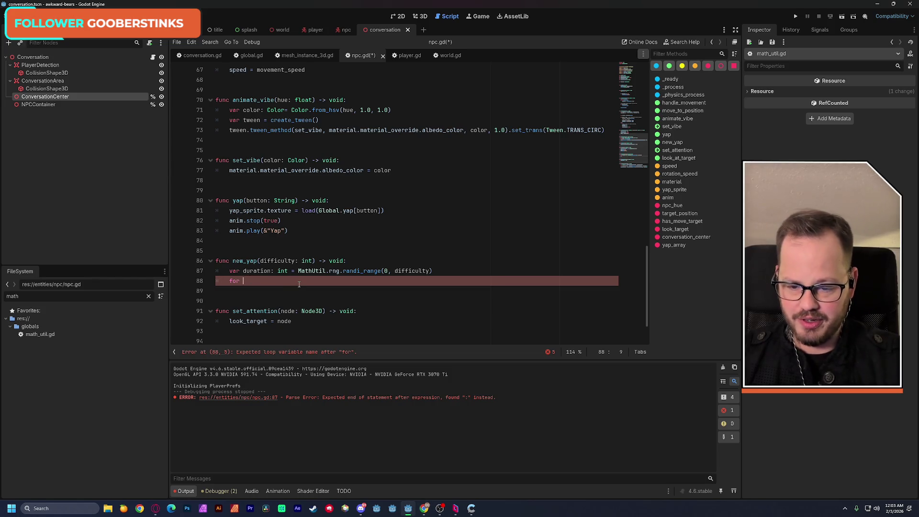
- Finish line 88 as 'for y in duration:' with an indented body line, then select global.gd's yap dictionary
{"action": "type", "text": "y in duration"}
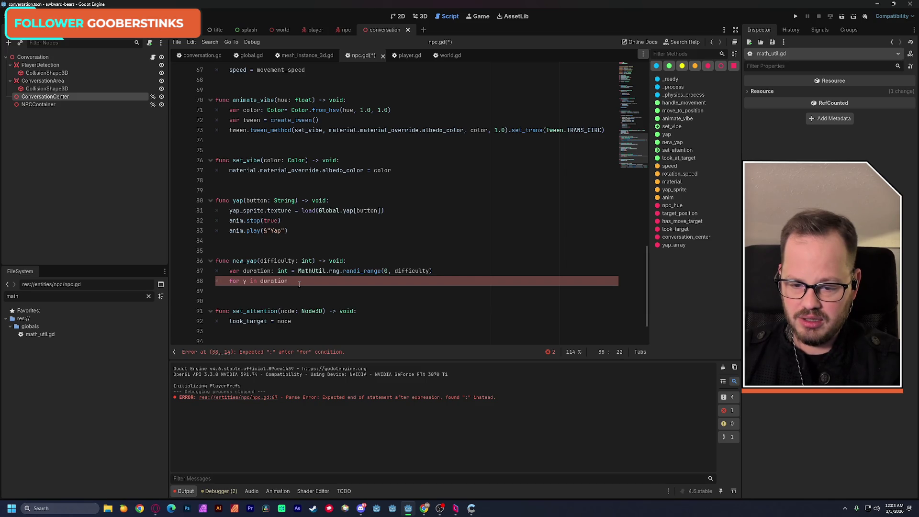
{"action": "type", "text": ":"}
{"action": "key", "text": "Return"}
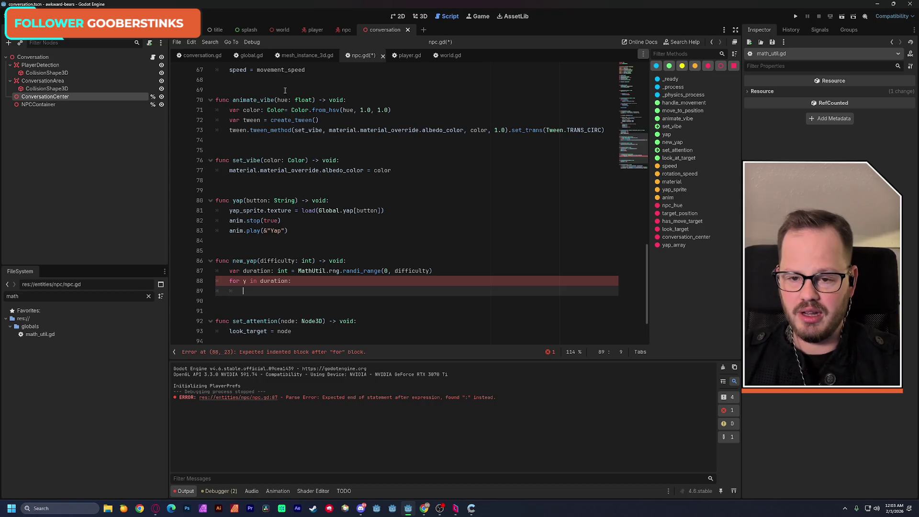
{"action": "left_click", "coordinate": [250, 55]}
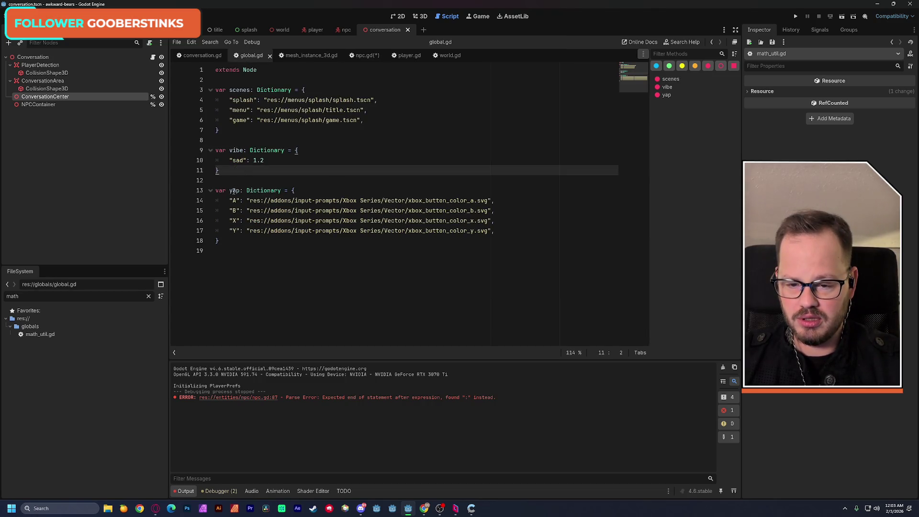
{"action": "mouse_move", "coordinate": [216, 190]}
{"action": "left_mouse_down"}
{"action": "mouse_move", "coordinate": [225, 192]}
{"action": "mouse_move", "coordinate": [233, 245]}
{"action": "left_mouse_up"}
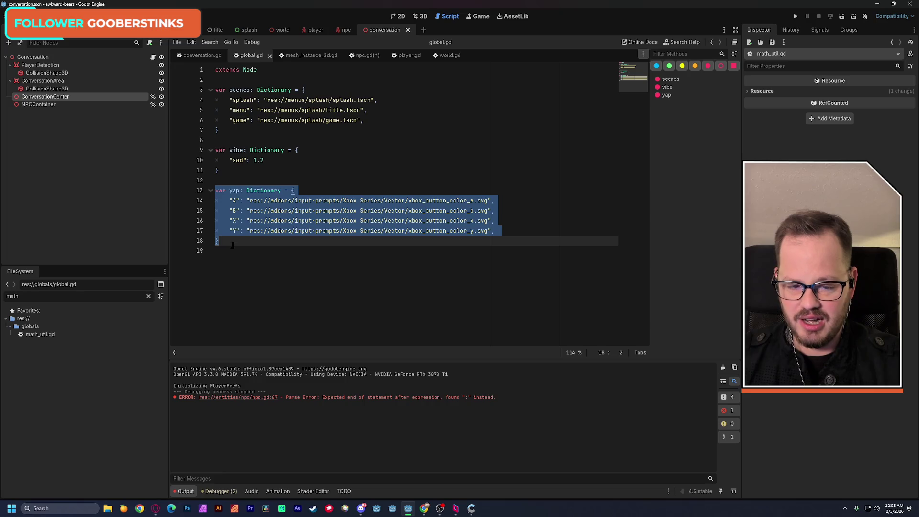
- Change yap's type on line 13 from Dictionary to Array
{"action": "left_click", "coordinate": [253, 241]}
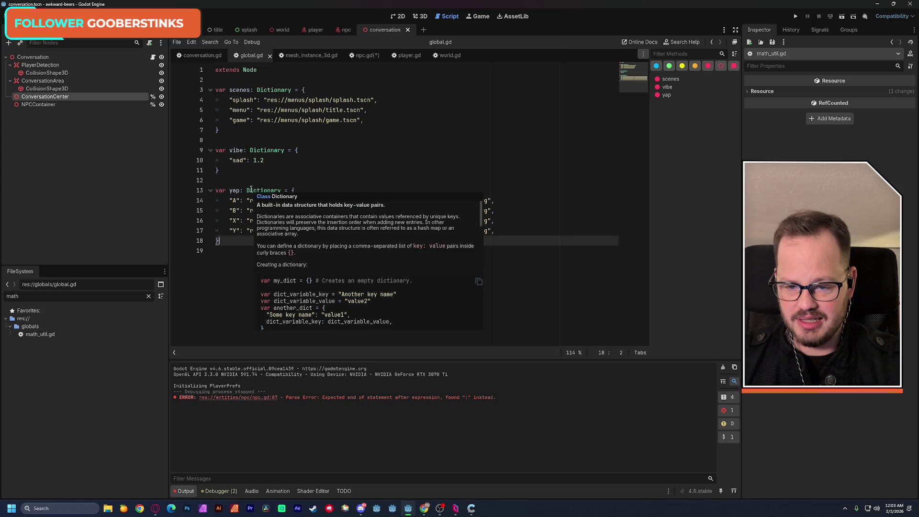
{"action": "left_click", "coordinate": [261, 183]}
{"action": "double_click", "coordinate": [264, 188]}
{"action": "type", "text": "Array"}
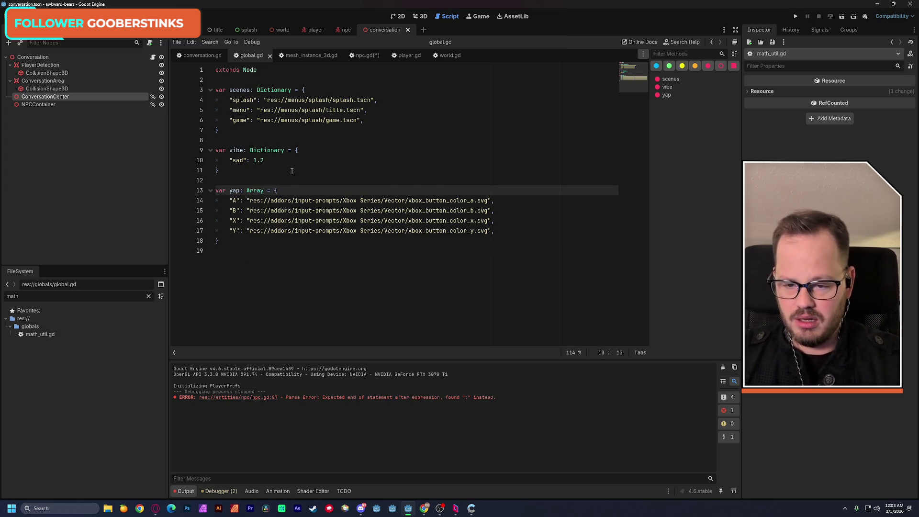
- Delete the A, B, X and Y key labels, leaving only the svg path strings
{"action": "key", "text": "Up"}
{"action": "key", "text": "Up"}
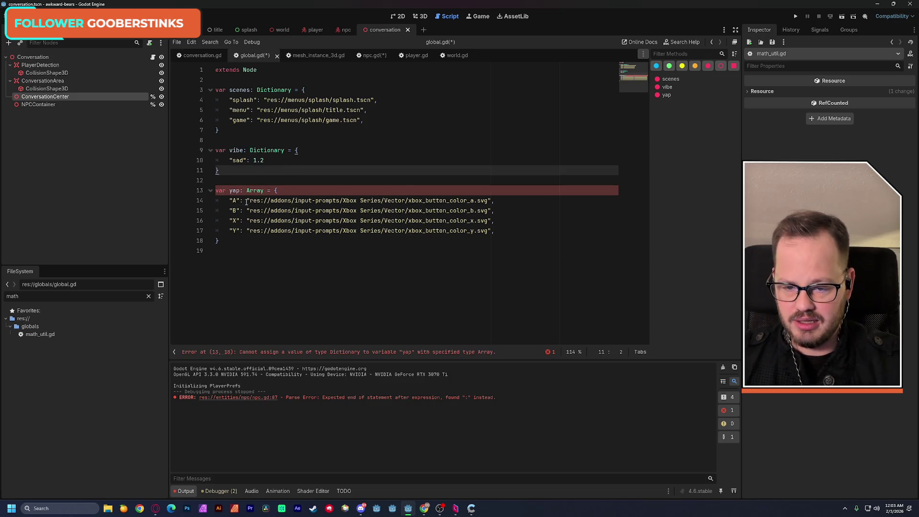
{"action": "left_click", "coordinate": [247, 201]}
{"action": "key", "text": "shift+Home"}
{"action": "key", "text": "BackSpace"}
{"action": "mouse_move", "coordinate": [247, 210]}
{"action": "left_mouse_down"}
{"action": "mouse_move", "coordinate": [229, 210]}
{"action": "mouse_move", "coordinate": [233, 231]}
{"action": "left_mouse_up"}
{"action": "key", "text": "BackSpace"}
{"action": "key", "text": "BackSpace"}
{"action": "key", "text": "BackSpace"}
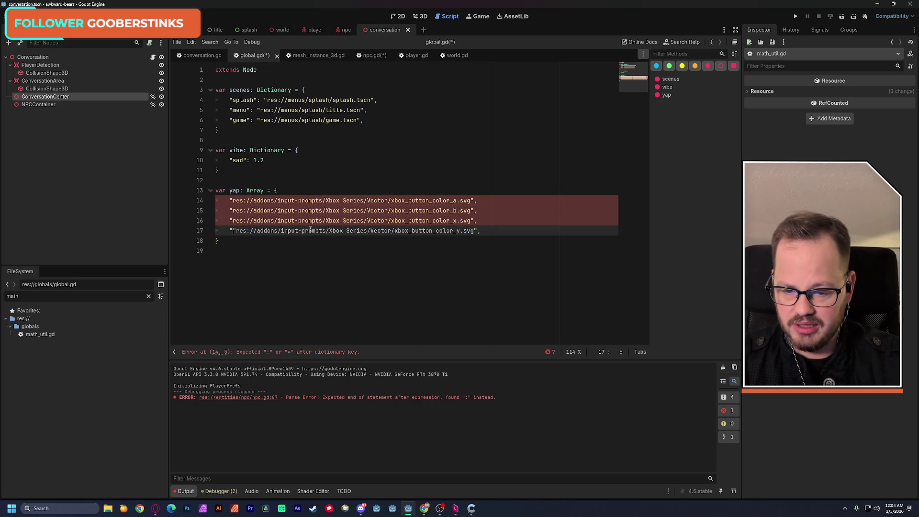
{"action": "key", "text": "BackSpace"}
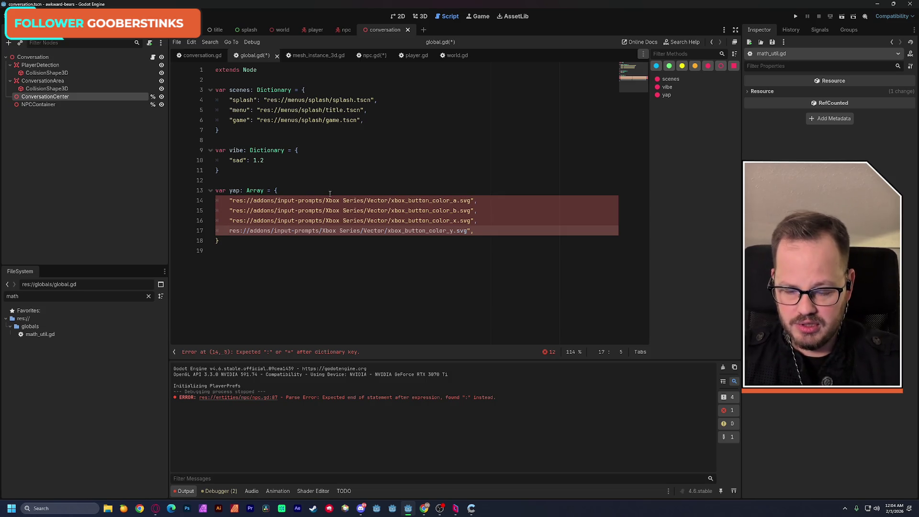
{"action": "type", "text": "\""}
{"action": "left_click", "coordinate": [377, 165]}
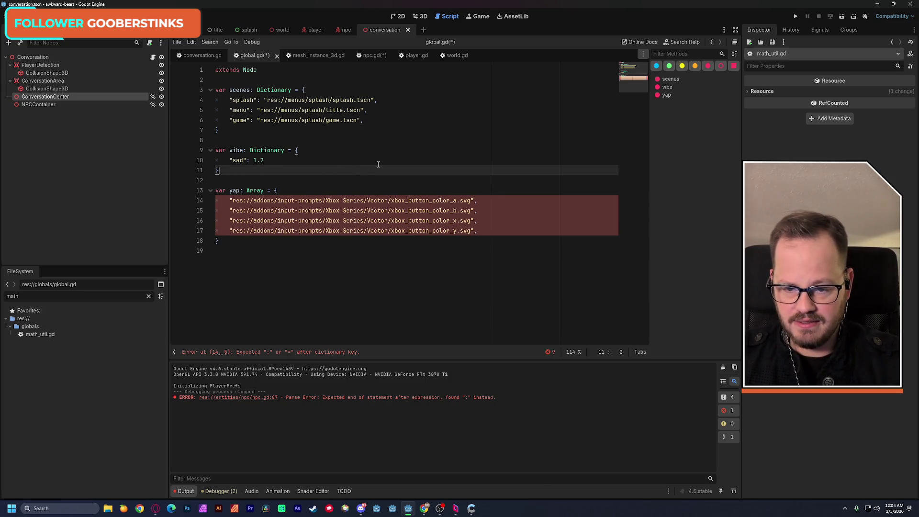
- Complete yap's type as Array[String]
{"action": "left_click", "coordinate": [269, 190]}
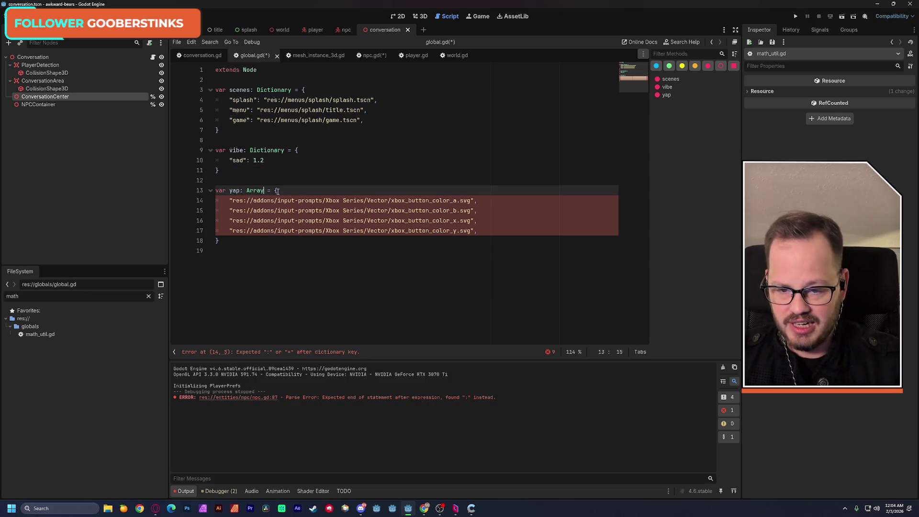
{"action": "type", "text": "[String"}
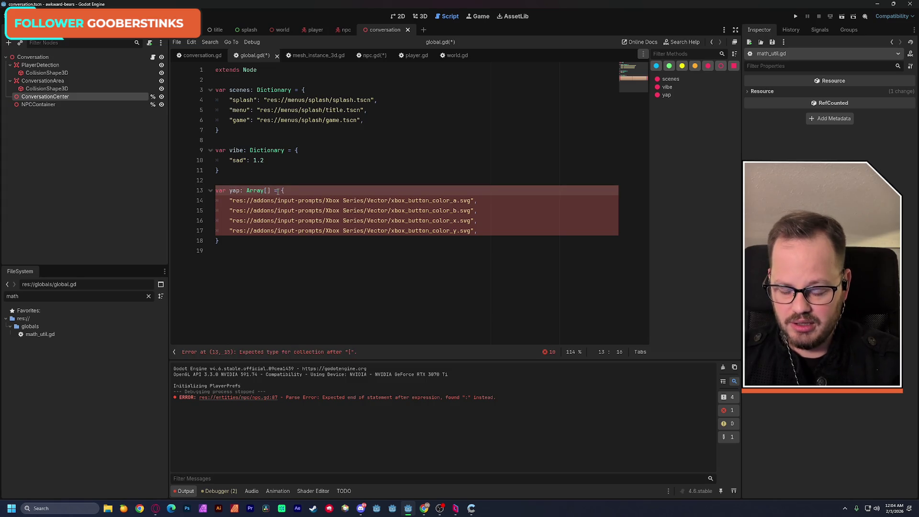
{"action": "left_click", "coordinate": [345, 167]}
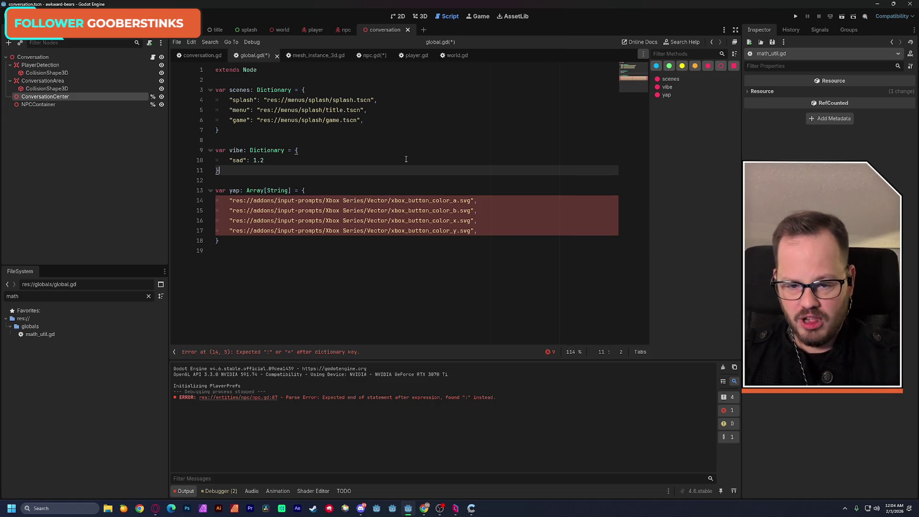
- Swap the list's curly braces for square brackets and save global.gd
{"action": "left_click", "coordinate": [321, 192]}
{"action": "key", "text": "BackSpace"}
{"action": "type", "text": "["}
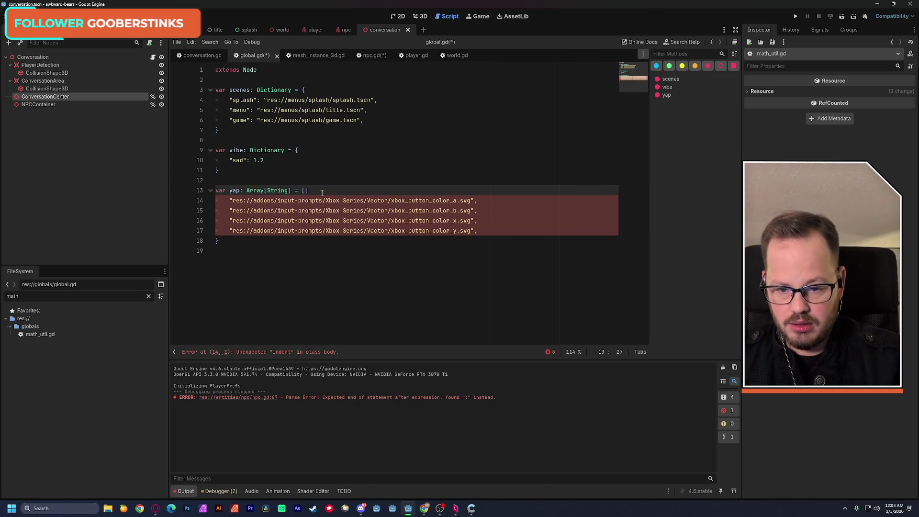
{"action": "key", "text": "Delete"}
{"action": "left_click", "coordinate": [221, 243]}
{"action": "key", "text": "BackSpace"}
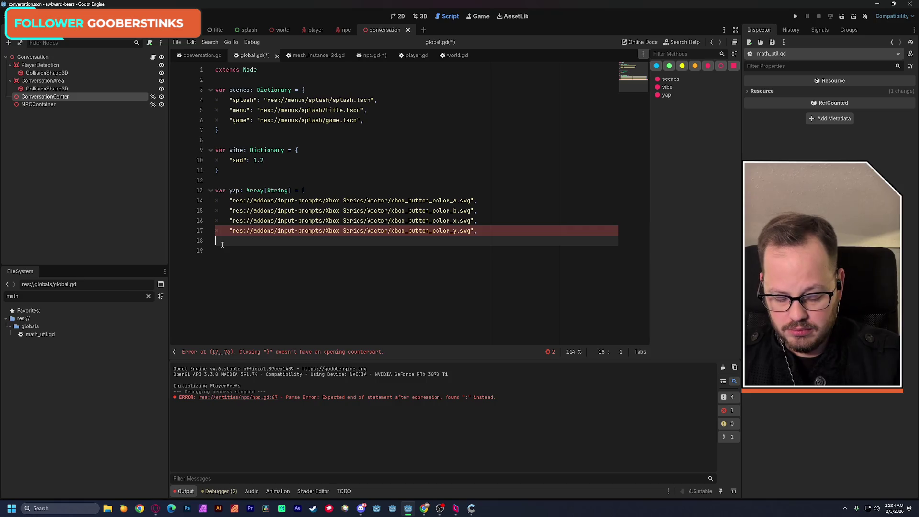
{"action": "type", "text": "]"}
{"action": "left_click", "coordinate": [357, 153]}
{"action": "key", "text": "ctrl+s"}
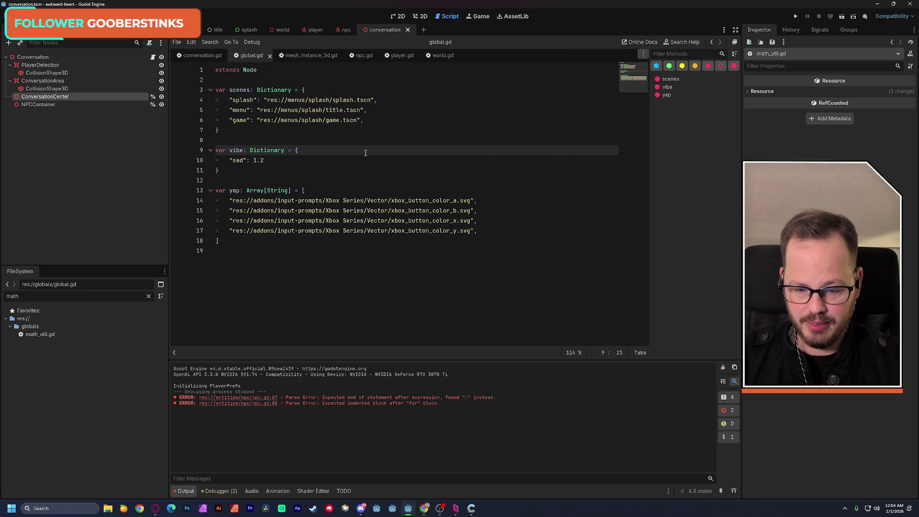
{"action": "mouse_move", "coordinate": [271, 200]}
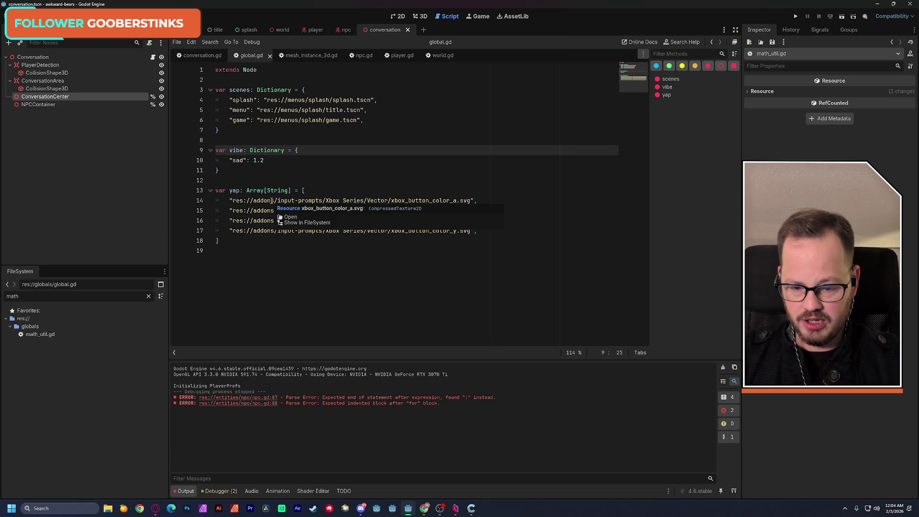
{"action": "left_click", "coordinate": [253, 238]}
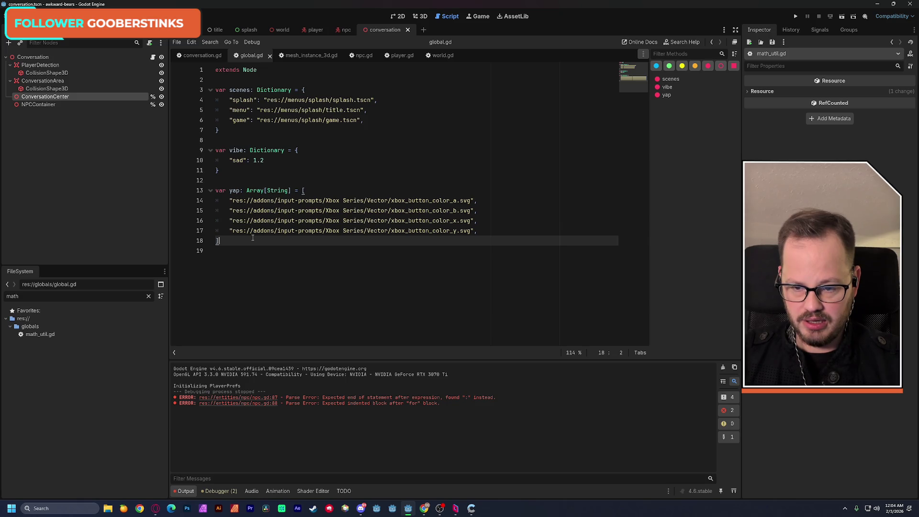
{"action": "mouse_move", "coordinate": [254, 234]}
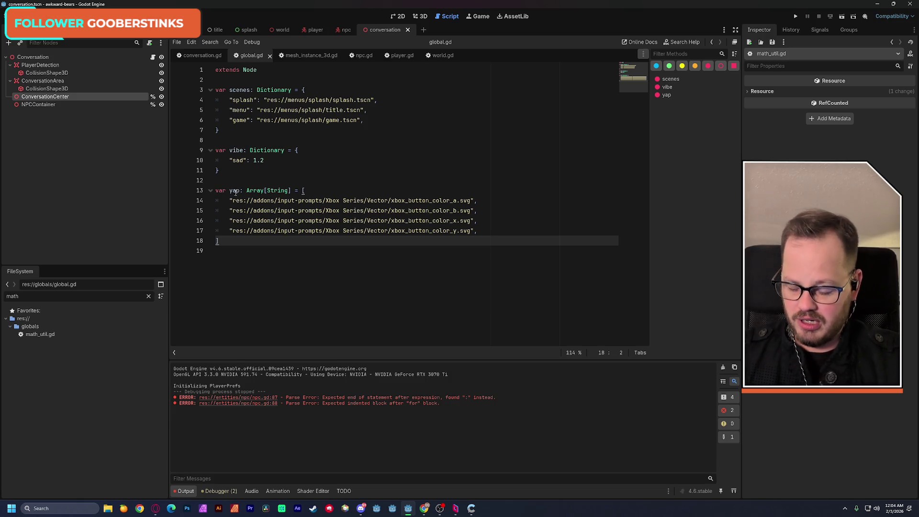
{"action": "key", "text": "ctrl+shift+f"}
- Search the project for Global.yap and open the npc.gd match
{"action": "type", "text": "Glo"}
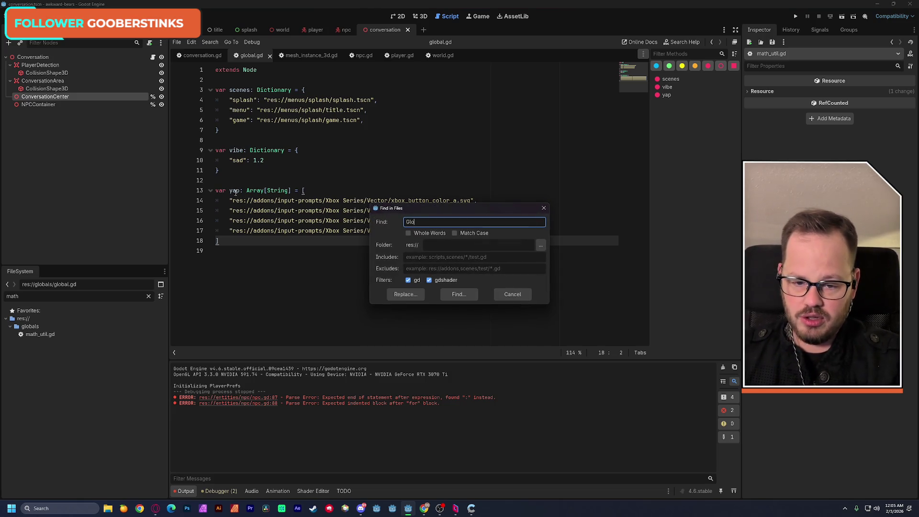
{"action": "type", "text": "bal.yap"}
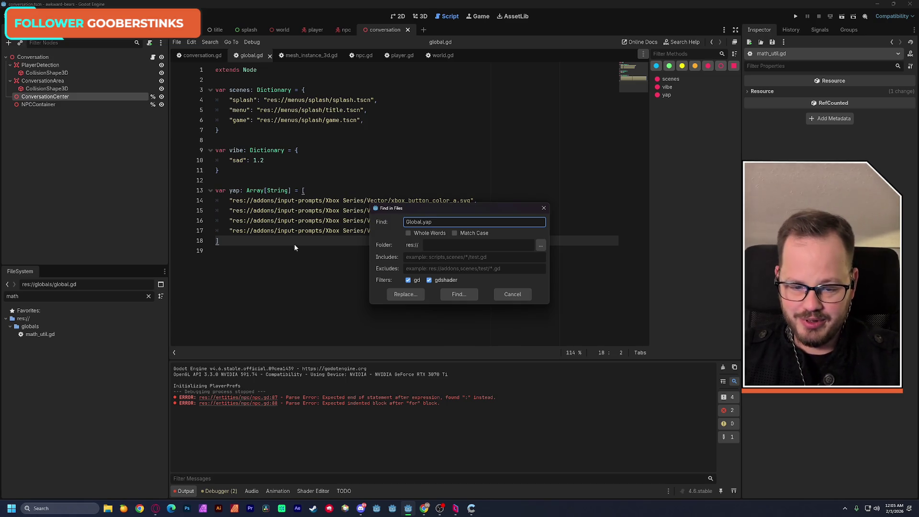
{"action": "left_click", "coordinate": [453, 293]}
{"action": "left_click", "coordinate": [373, 441]}
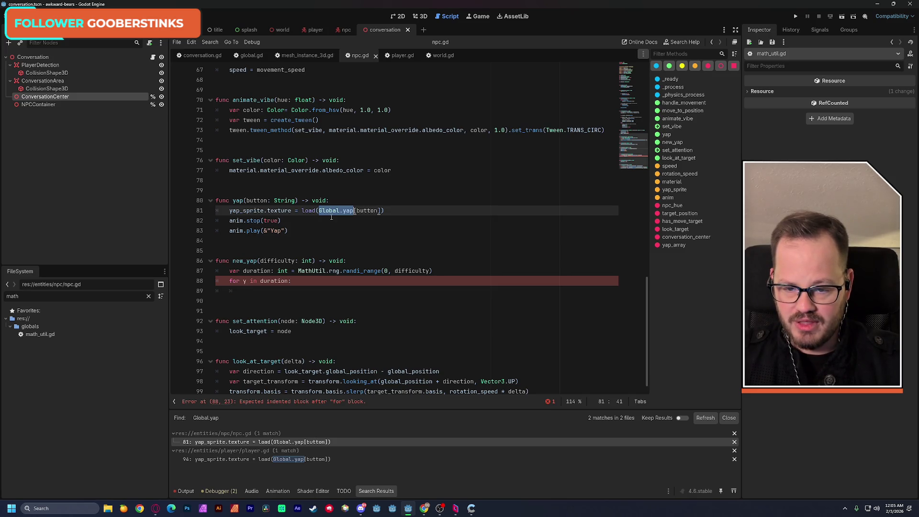
- Change npc.gd's yap parameter from button: String to button: int and save
{"action": "double_click", "coordinate": [371, 211]}
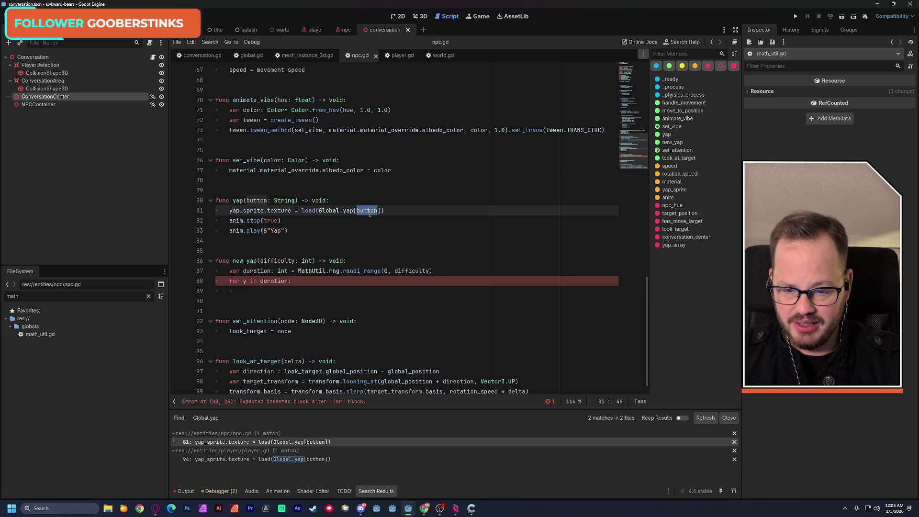
{"action": "left_click", "coordinate": [369, 211], "text": "ctrl"}
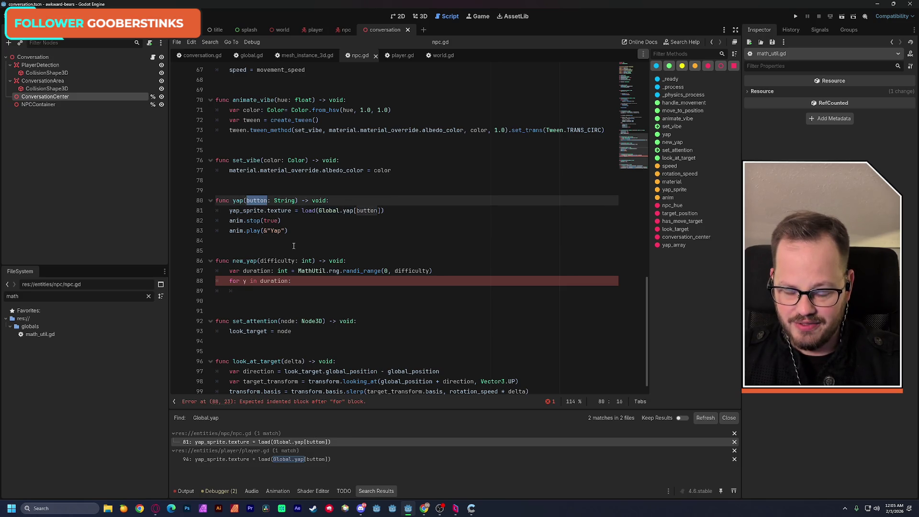
{"action": "type", "text": "int"}
{"action": "left_click", "coordinate": [382, 181]}
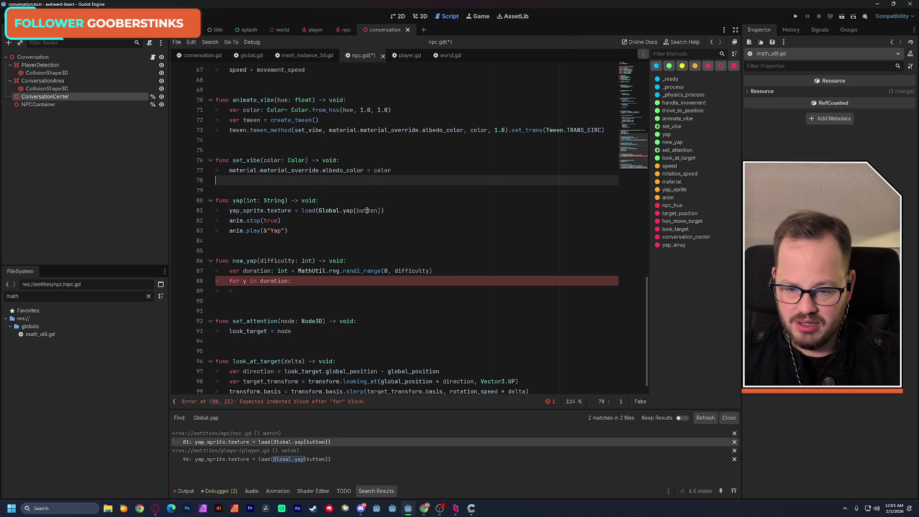
{"action": "key", "text": "ctrl+z"}
{"action": "double_click", "coordinate": [282, 200]}
{"action": "type", "text": "int"}
{"action": "key", "text": "Up"}
{"action": "key", "text": "Up"}
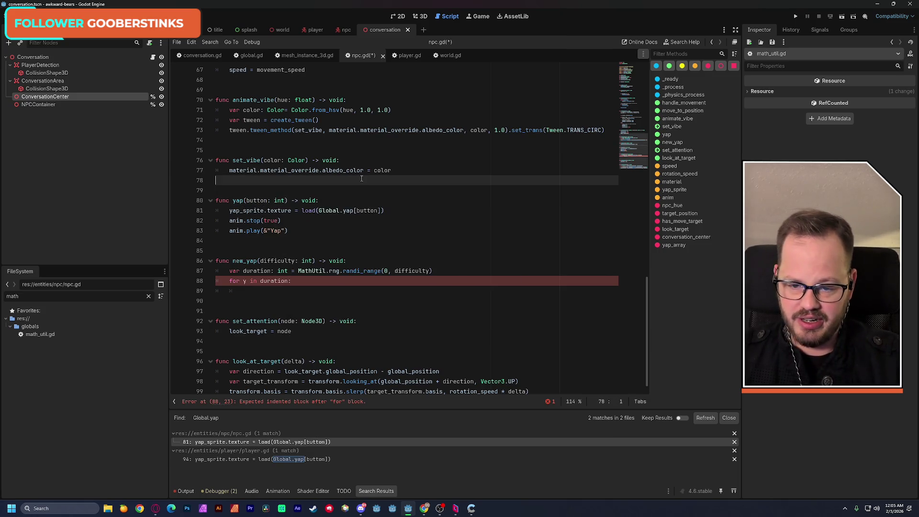
{"action": "key", "text": "ctrl+s"}
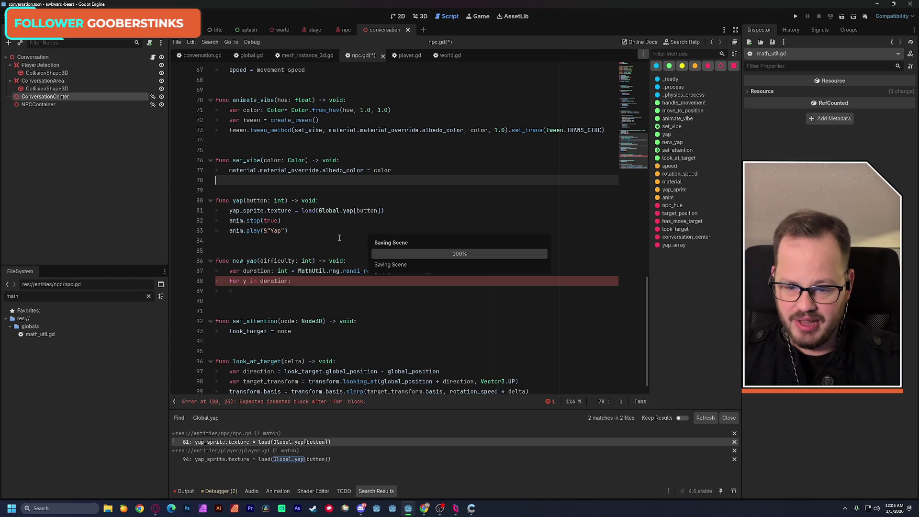
{"action": "scroll", "coordinate": [632, 155], "scroll_direction": "up", "scroll_amount": 2}
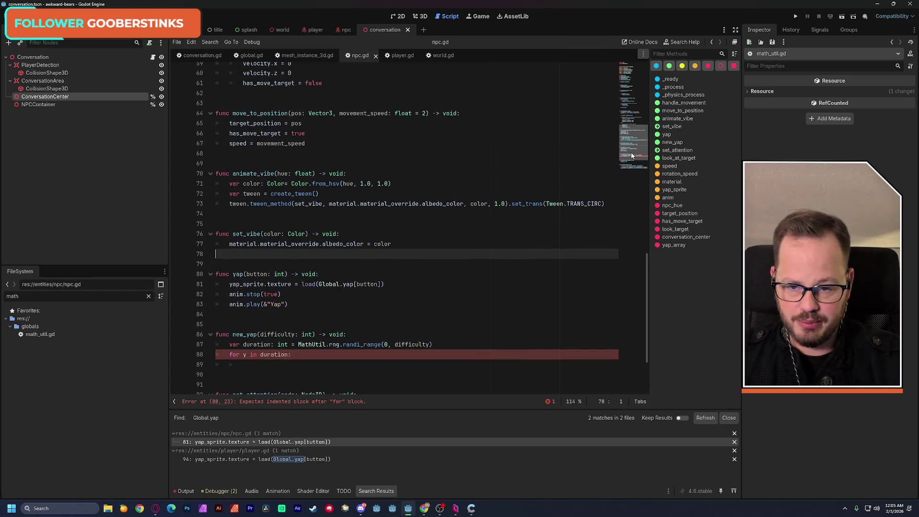
- Review npc.gd's yap function, then open player.gd from the Global.yap search results
{"action": "scroll", "coordinate": [632, 156], "scroll_direction": "down", "scroll_amount": 2}
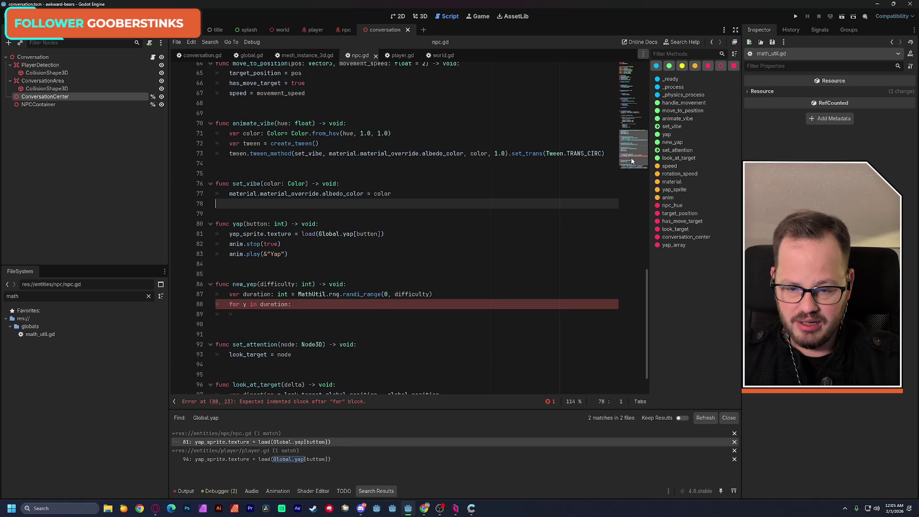
{"action": "mouse_move", "coordinate": [630, 157]}
{"action": "left_mouse_down"}
{"action": "mouse_move", "coordinate": [625, 111]}
{"action": "mouse_move", "coordinate": [617, 144]}
{"action": "mouse_move", "coordinate": [597, 166]}
{"action": "left_mouse_up"}
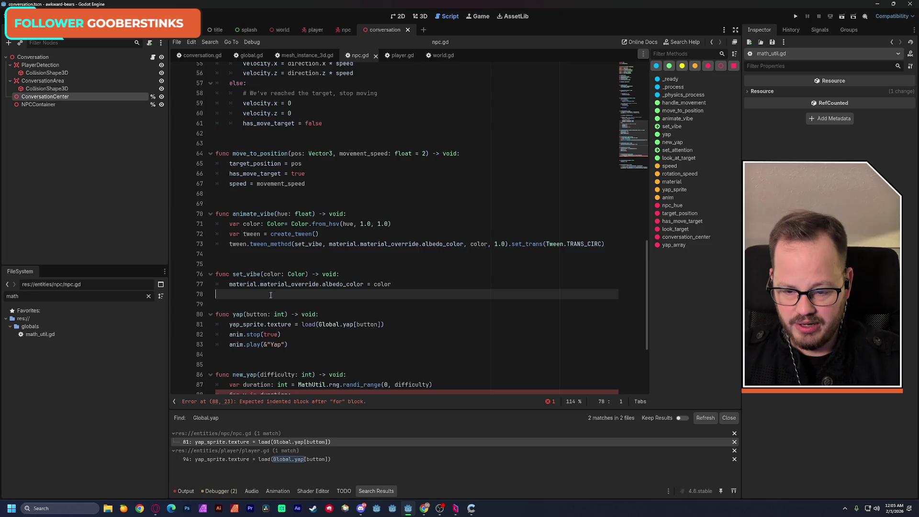
{"action": "double_click", "coordinate": [241, 313]}
{"action": "scroll", "coordinate": [346, 303], "scroll_direction": "up", "scroll_amount": 6}
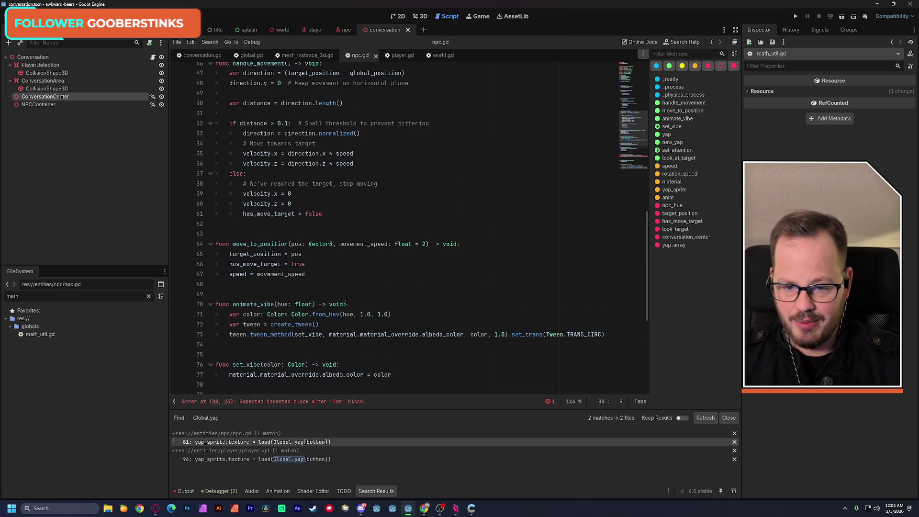
{"action": "scroll", "coordinate": [345, 302], "scroll_direction": "up", "scroll_amount": 10}
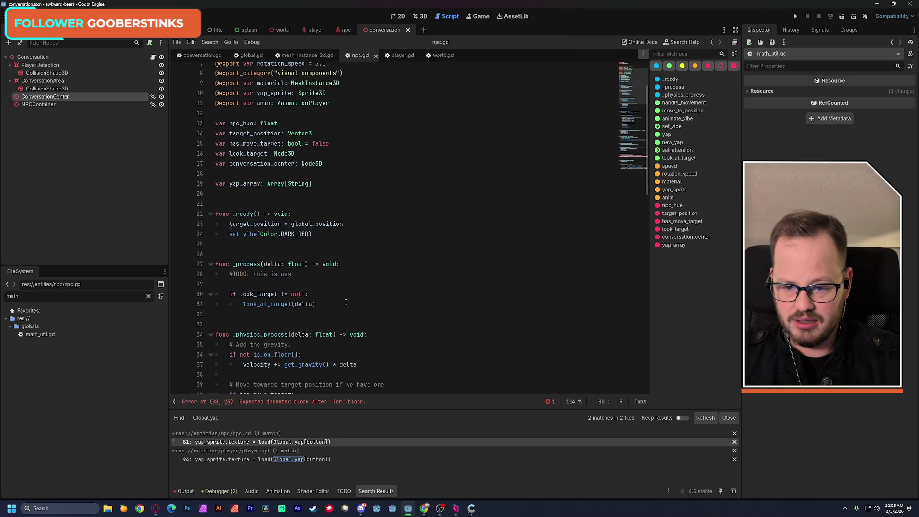
{"action": "scroll", "coordinate": [345, 302], "scroll_direction": "up", "scroll_amount": 2}
{"action": "scroll", "coordinate": [346, 303], "scroll_direction": "down", "scroll_amount": 15}
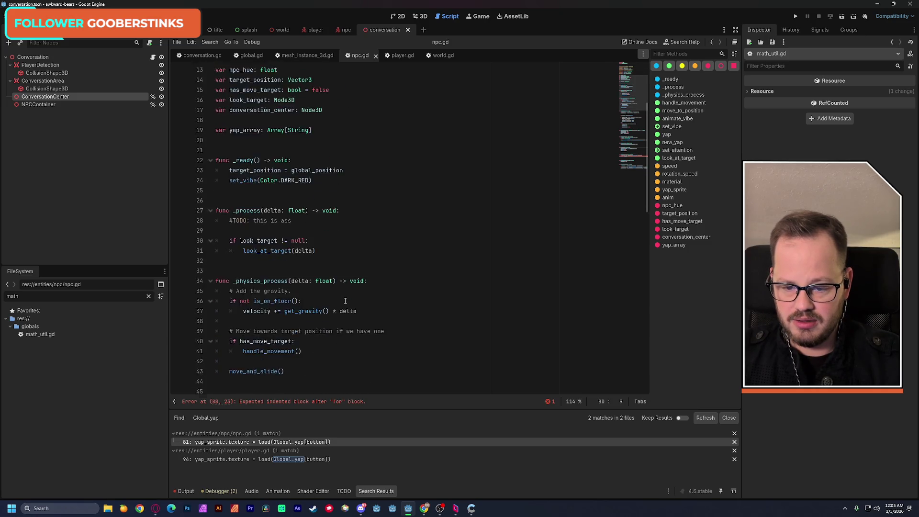
{"action": "scroll", "coordinate": [345, 301], "scroll_direction": "down", "scroll_amount": 5}
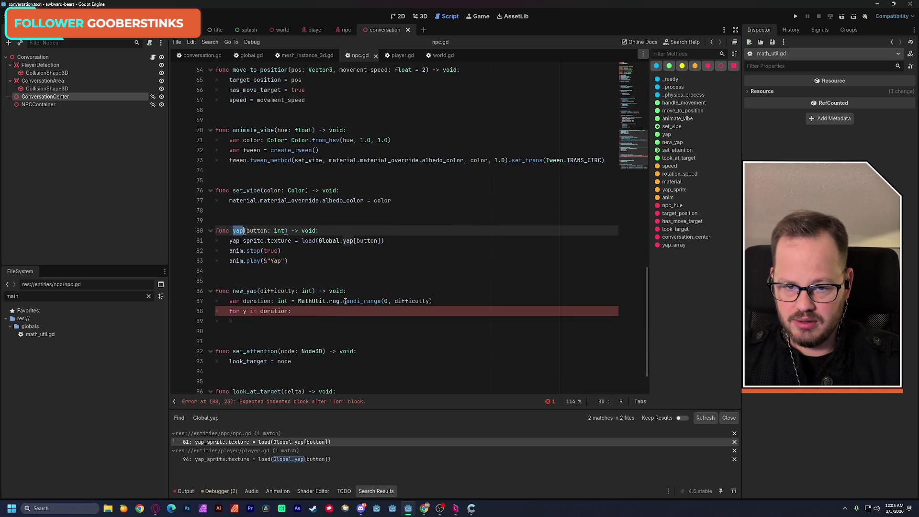
{"action": "scroll", "coordinate": [628, 153], "scroll_direction": "down", "scroll_amount": 2}
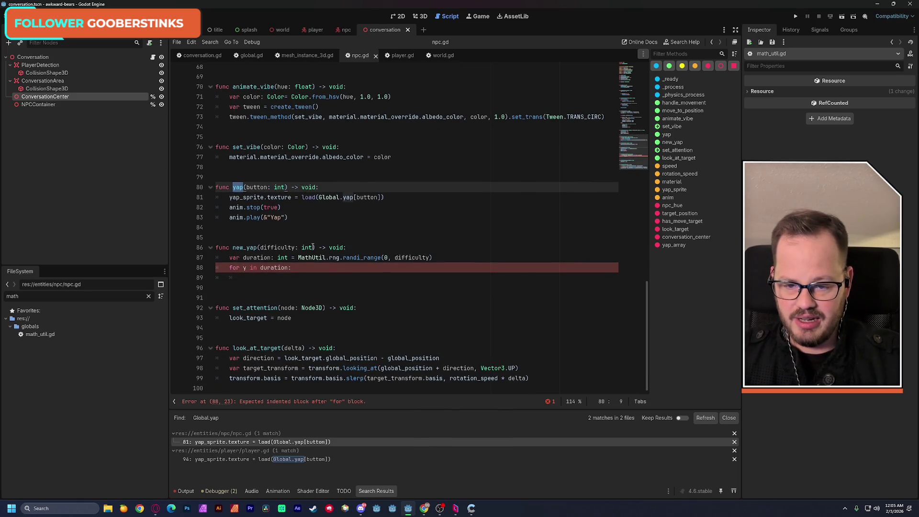
{"action": "key", "text": "Home"}
{"action": "key", "text": "shift+End"}
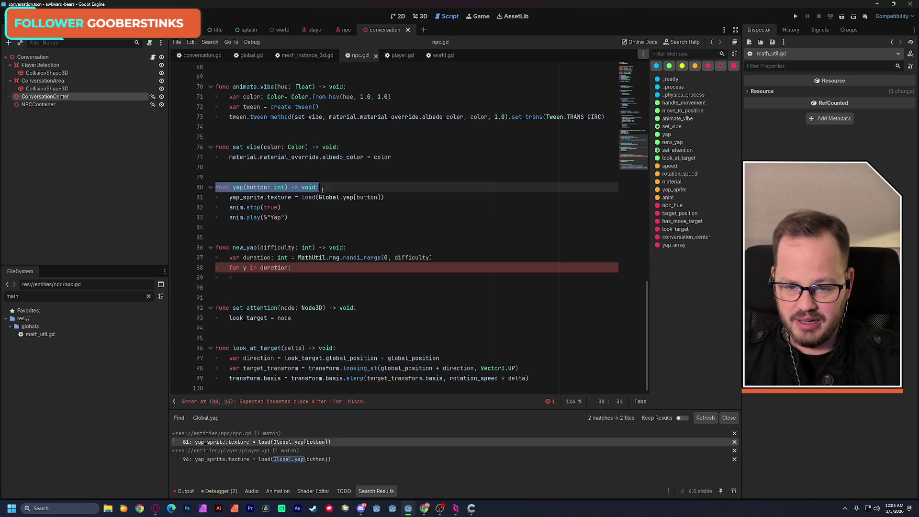
{"action": "left_click", "coordinate": [284, 460]}
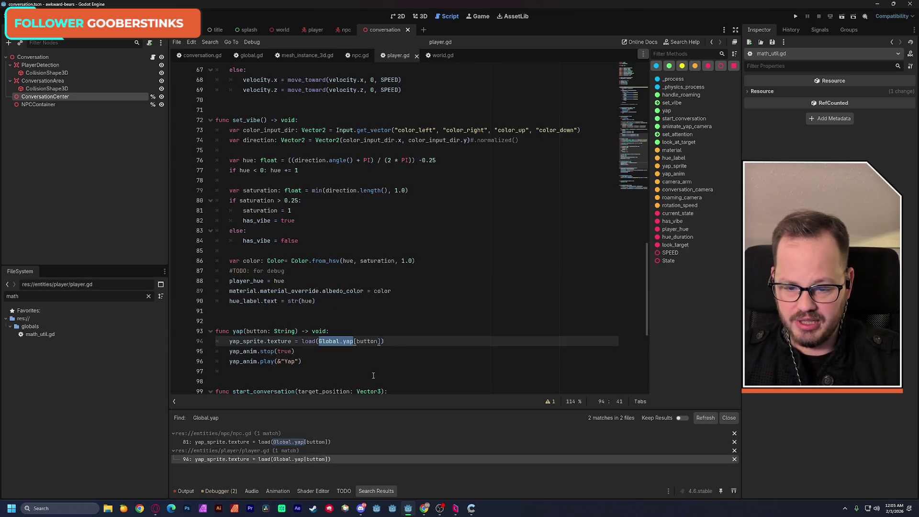
- Retype player.gd's yap parameter from String to int and save the script
{"action": "scroll", "coordinate": [381, 388], "scroll_direction": "down", "scroll_amount": 1}
{"action": "double_click", "coordinate": [237, 311]}
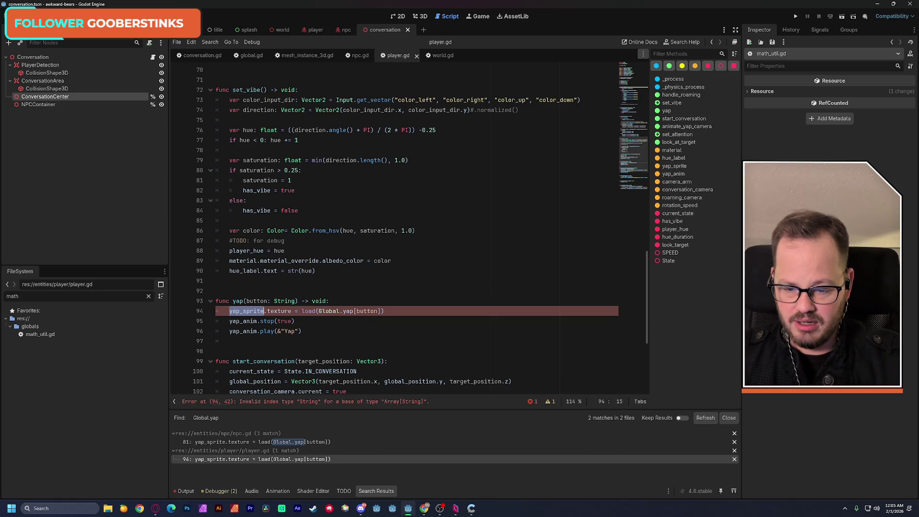
{"action": "double_click", "coordinate": [284, 300]}
{"action": "type", "text": "int"}
{"action": "key", "text": "ctrl+s"}
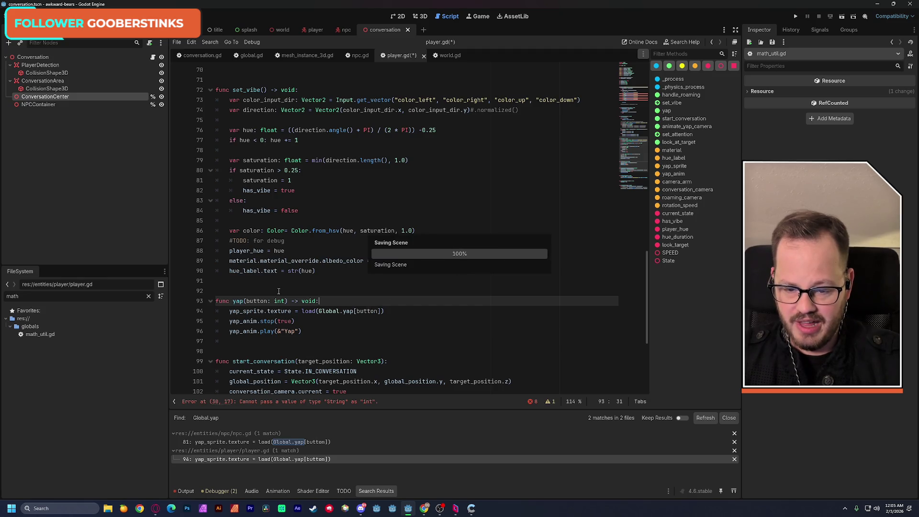
{"action": "left_click", "coordinate": [628, 109]}
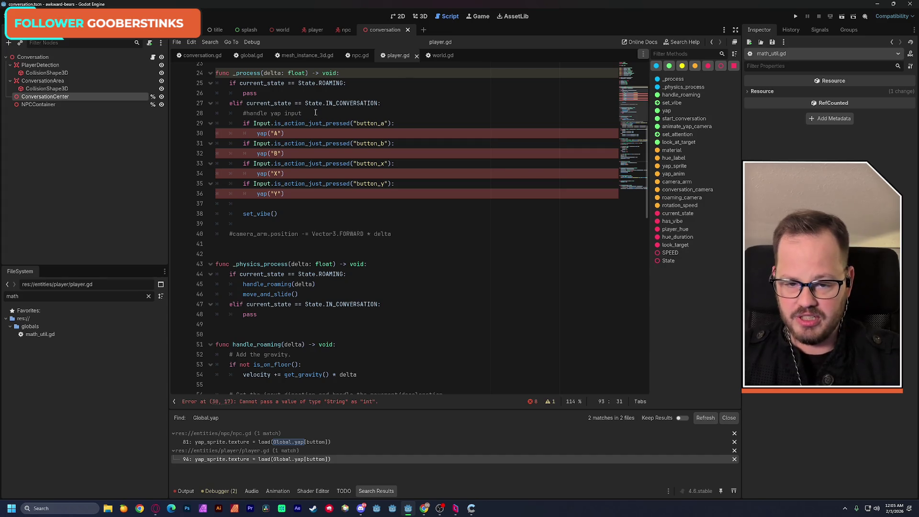
- Replace the yap arguments A, B, X and Y in _process with 0, 1, 2 and 3
{"action": "left_click", "coordinate": [275, 134]}
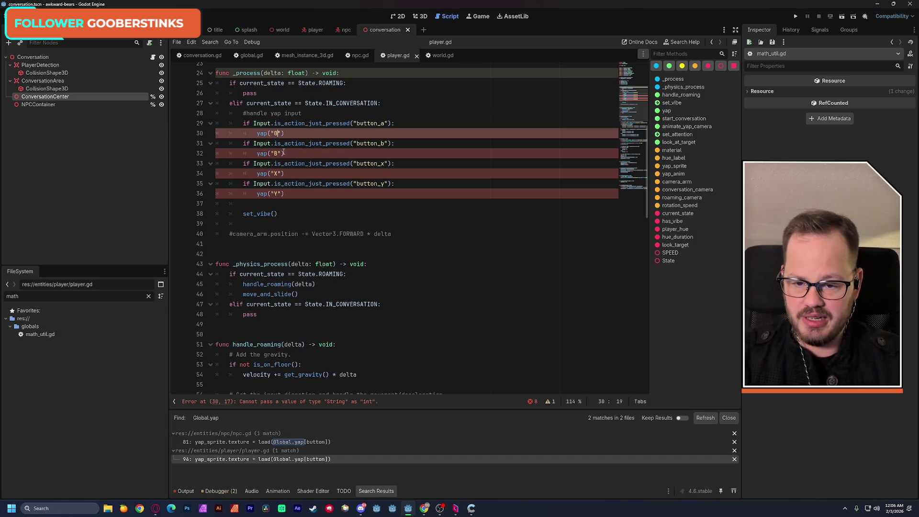
{"action": "type", "text": "0"}
{"action": "double_click", "coordinate": [275, 154]}
{"action": "type", "text": "1"}
{"action": "left_click", "coordinate": [275, 174]}
{"action": "type", "text": "2"}
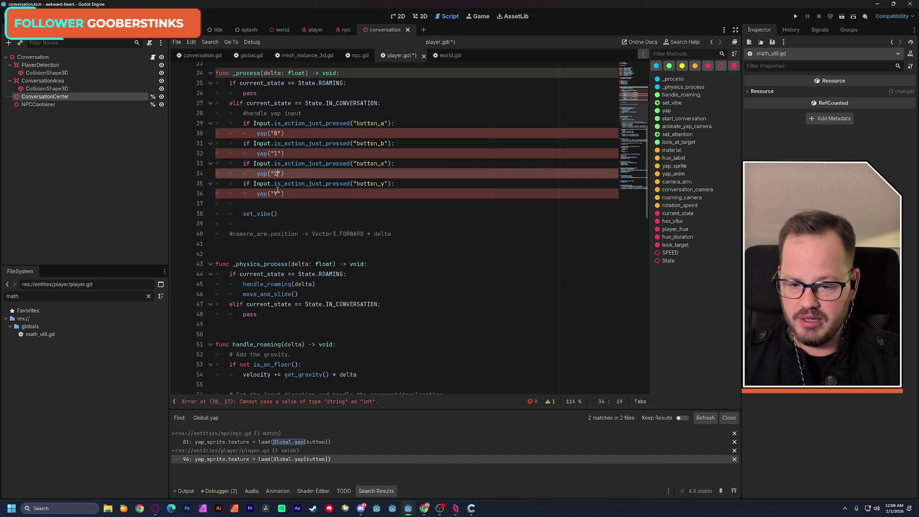
{"action": "double_click", "coordinate": [275, 193]}
{"action": "type", "text": "3"}
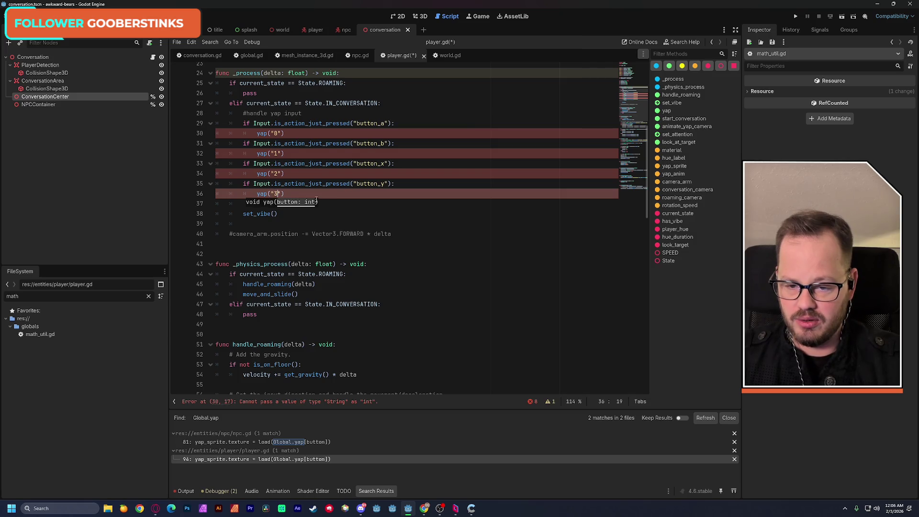
- Strip the quotes so the calls read yap(0) through yap(3), and save player.gd
{"action": "key", "text": "Delete"}
{"action": "key", "text": "Left"}
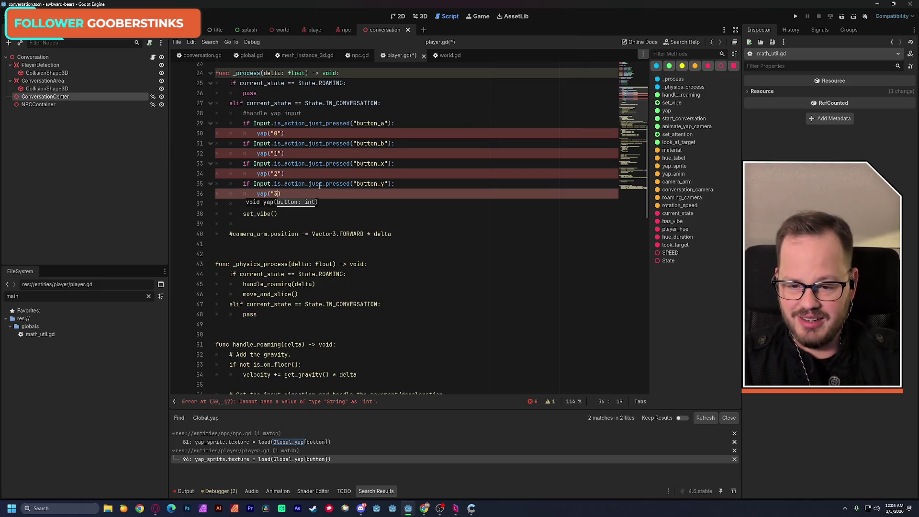
{"action": "key", "text": "BackSpace"}
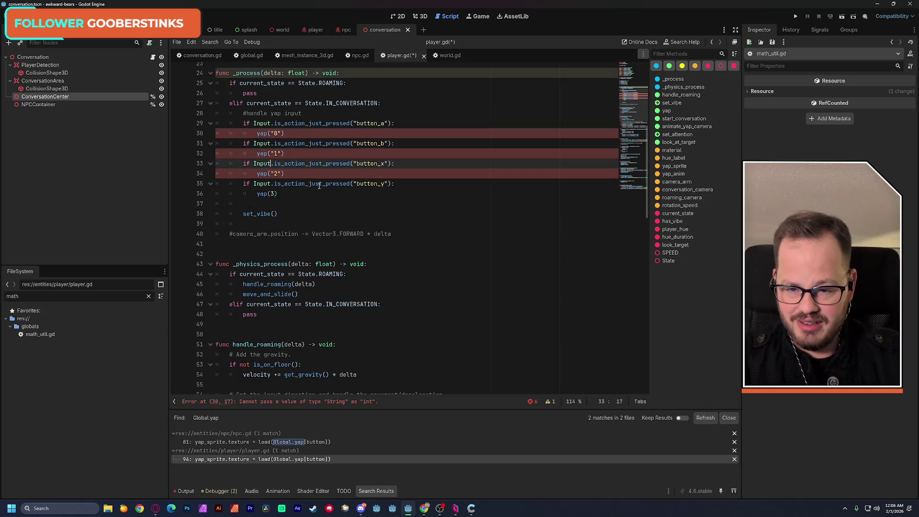
{"action": "key", "text": "Up"}
{"action": "key", "text": "Up"}
{"action": "key", "text": "shift+Left"}
{"action": "key", "text": "shift+Left"}
{"action": "key", "text": "shift+Left"}
{"action": "type", "text": "2"}
{"action": "key", "text": "Up"}
{"action": "key", "text": "Up"}
{"action": "key", "text": "shift+Left"}
{"action": "key", "text": "shift+Left"}
{"action": "key", "text": "shift+Left"}
{"action": "type", "text": "1"}
{"action": "left_click", "coordinate": [281, 133]}
{"action": "key", "text": "shift+Left"}
{"action": "key", "text": "shift+Left"}
{"action": "key", "text": "shift+Left"}
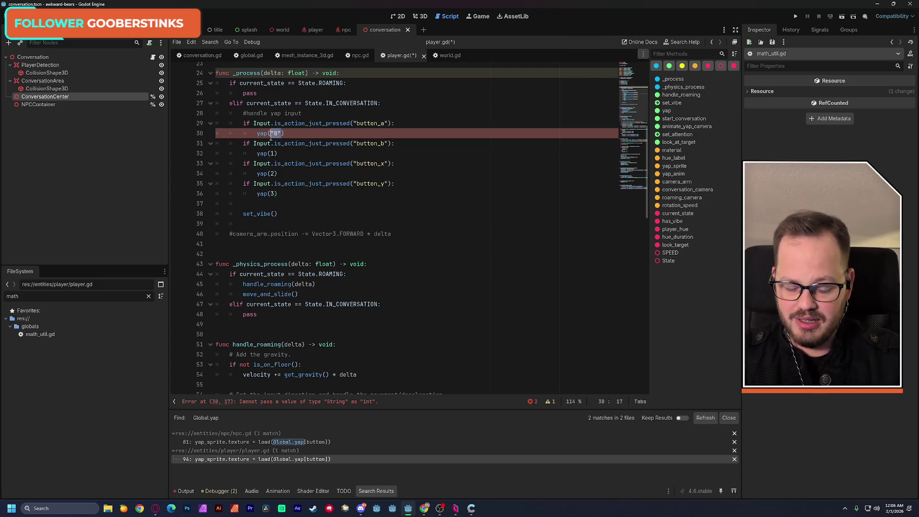
{"action": "type", "text": "0"}
{"action": "left_click", "coordinate": [458, 113]}
{"action": "key", "text": "ctrl+s"}
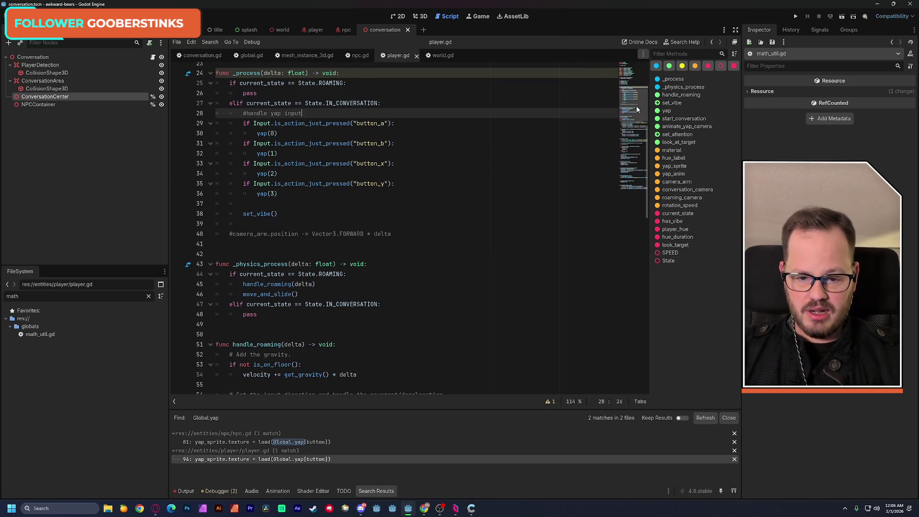
- Review the conversation input code, then go to the empty for-loop line in npc.gd
{"action": "mouse_move", "coordinate": [229, 103]}
{"action": "left_mouse_down"}
{"action": "mouse_move", "coordinate": [292, 203]}
{"action": "mouse_move", "coordinate": [307, 208]}
{"action": "left_mouse_up"}
{"action": "left_click", "coordinate": [307, 206]}
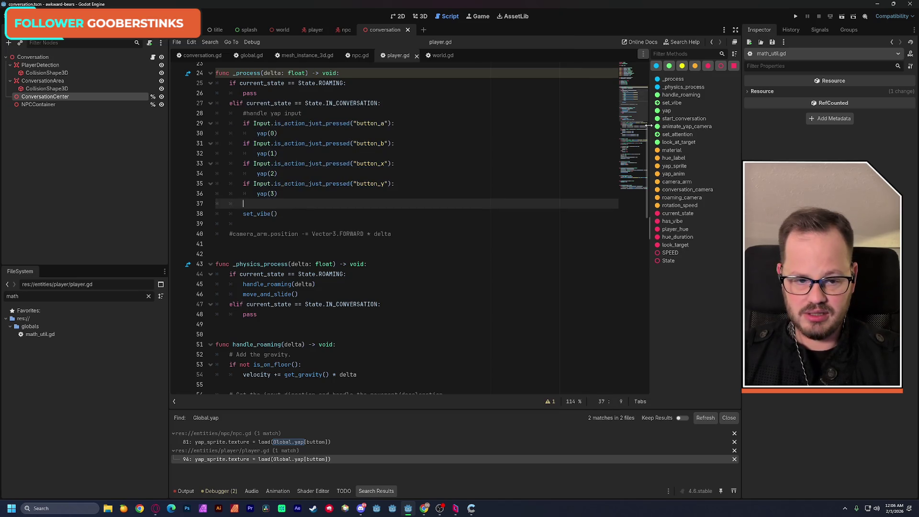
{"action": "scroll", "coordinate": [536, 137], "scroll_direction": "down", "scroll_amount": 20}
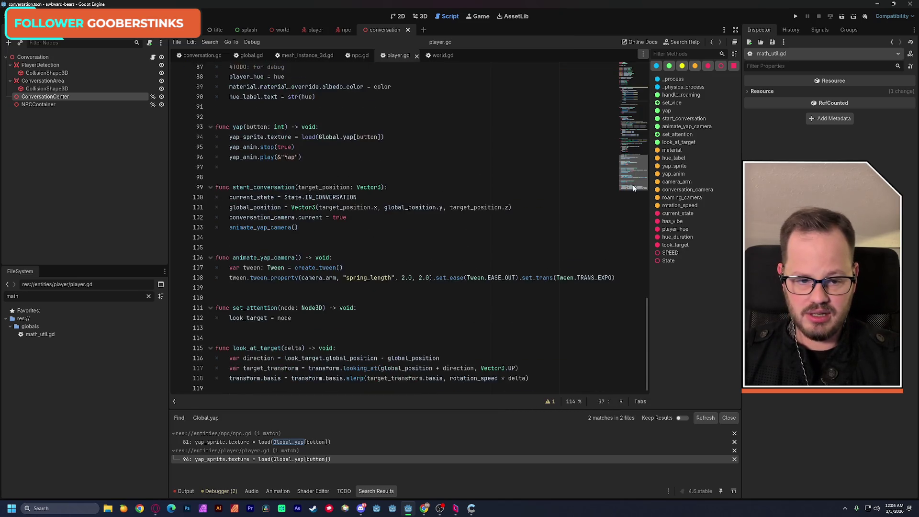
{"action": "left_click", "coordinate": [358, 56]}
{"action": "left_click", "coordinate": [358, 285]}
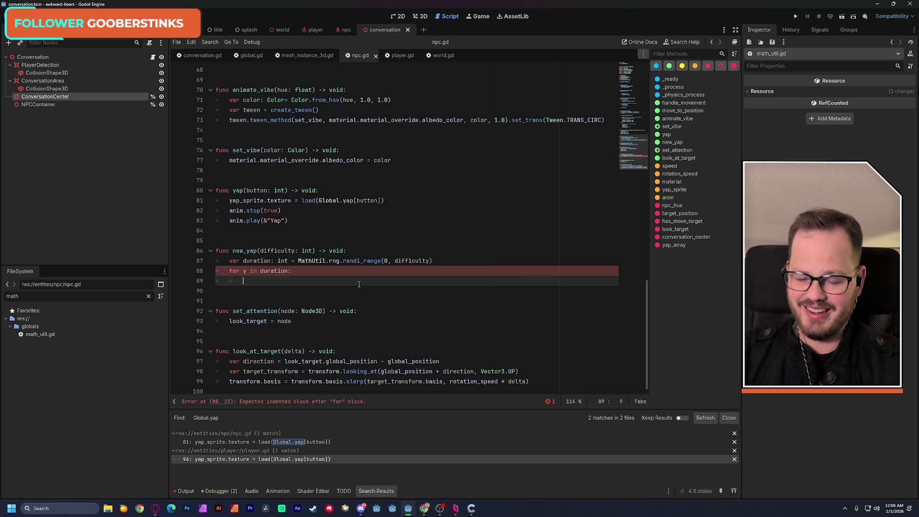
- Write 'var rnd = MathUtil.rng.randi_range(0, Global.yap.count())' on line 89 using autocomplete
{"action": "type", "text": "na"}
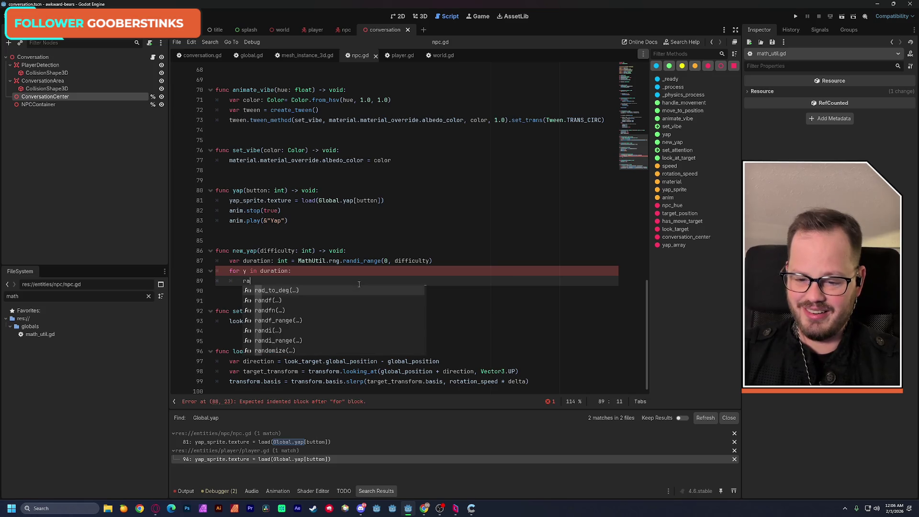
{"action": "type", "text": "nd"}
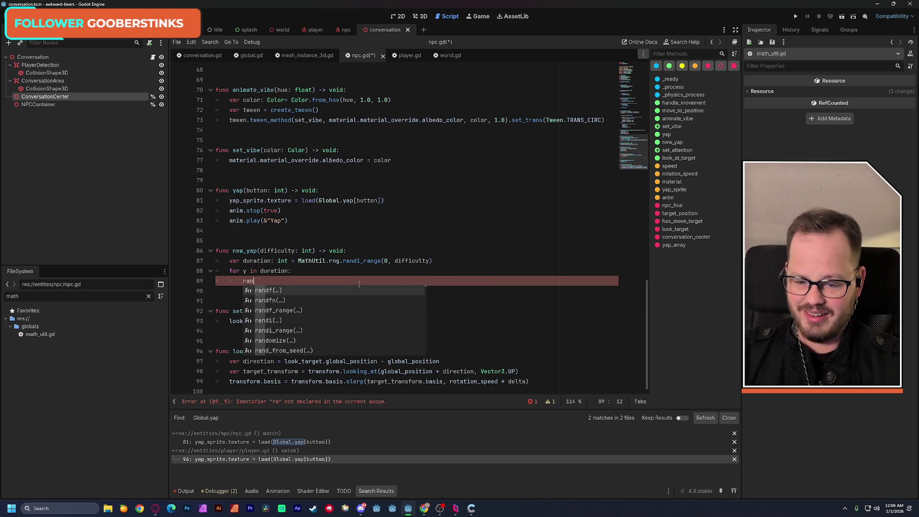
{"action": "key", "text": "BackSpace"}
{"action": "key", "text": "BackSpace"}
{"action": "key", "text": "BackSpace"}
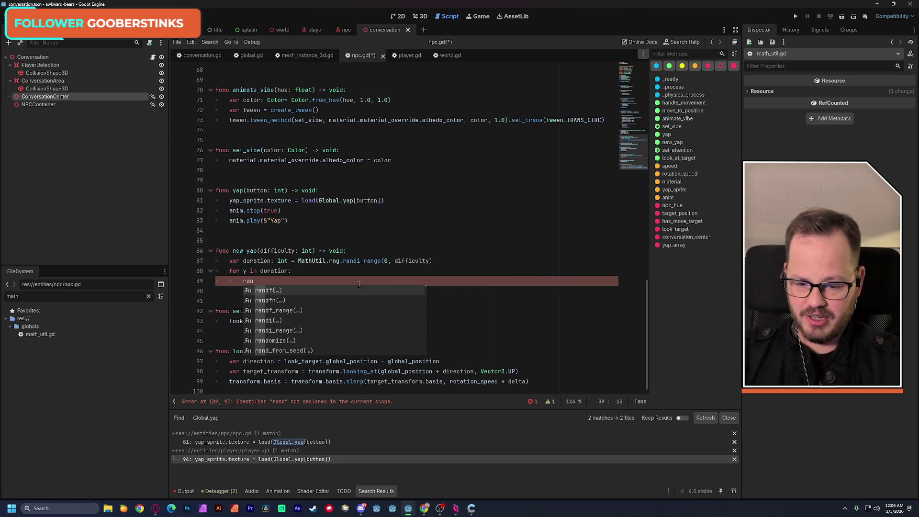
{"action": "type", "text": "var rnd "}
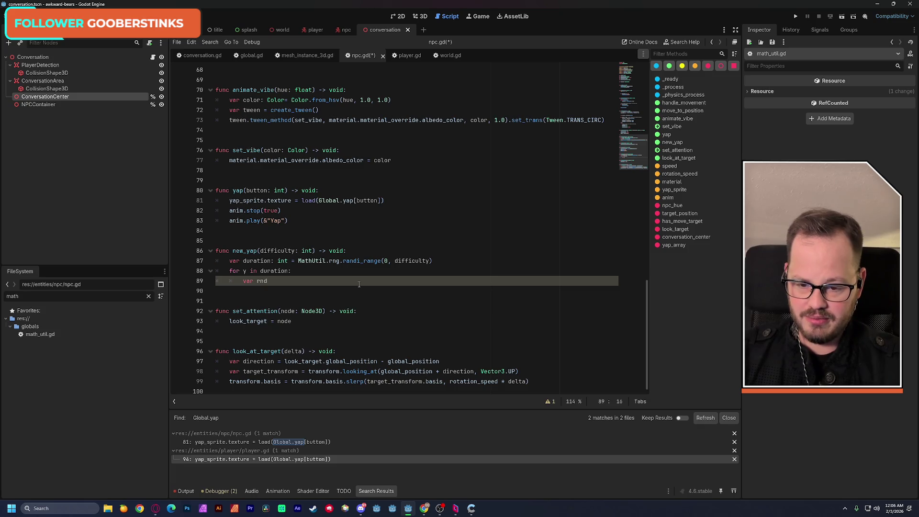
{"action": "type", "text": "= "}
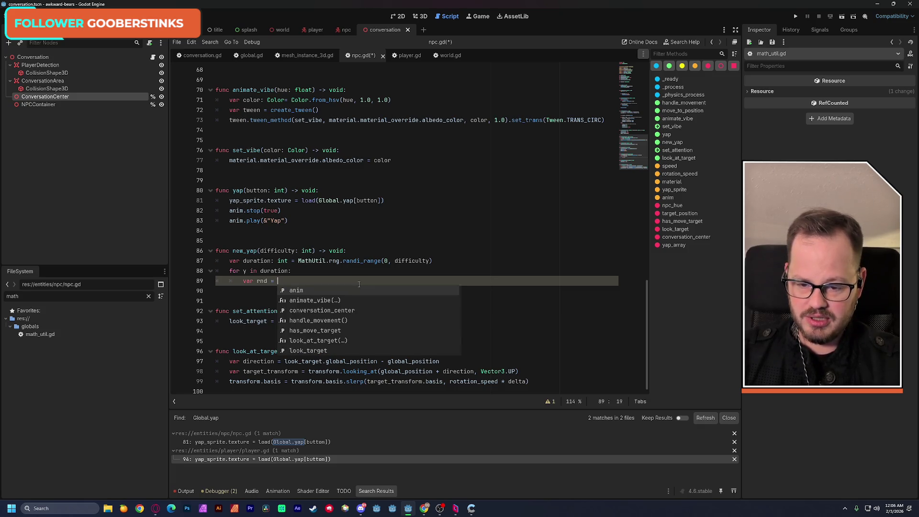
{"action": "type", "text": "MathUtil.rng"}
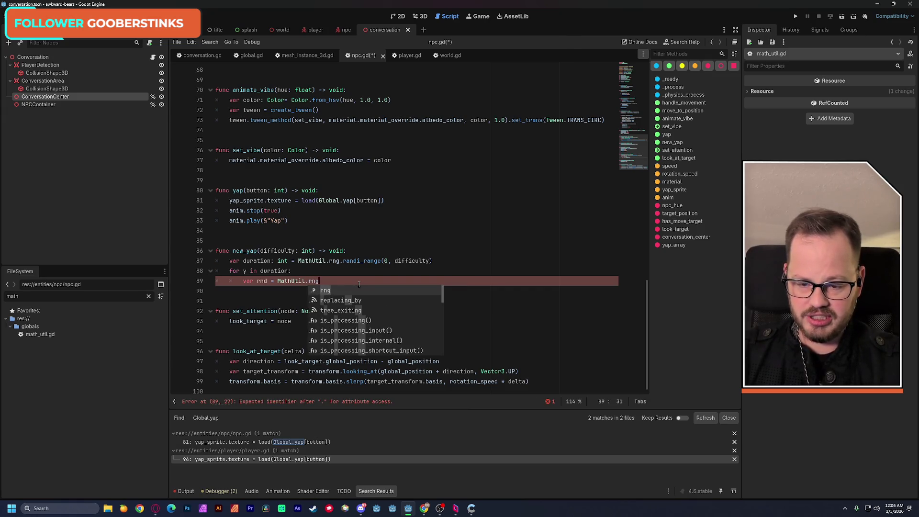
{"action": "type", "text": ".r"}
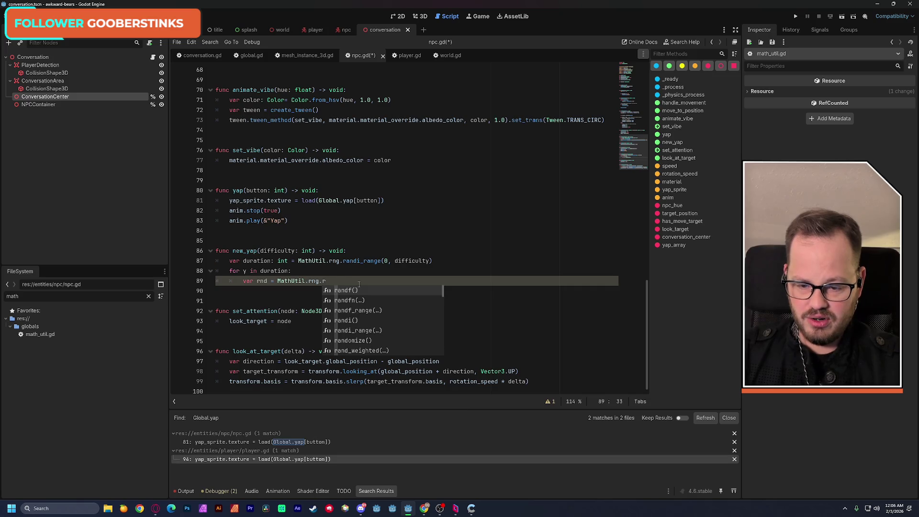
{"action": "type", "text": "an"}
{"action": "key", "text": "Down"}
{"action": "key", "text": "Down"}
{"action": "key", "text": "Down"}
{"action": "key", "text": "Return"}
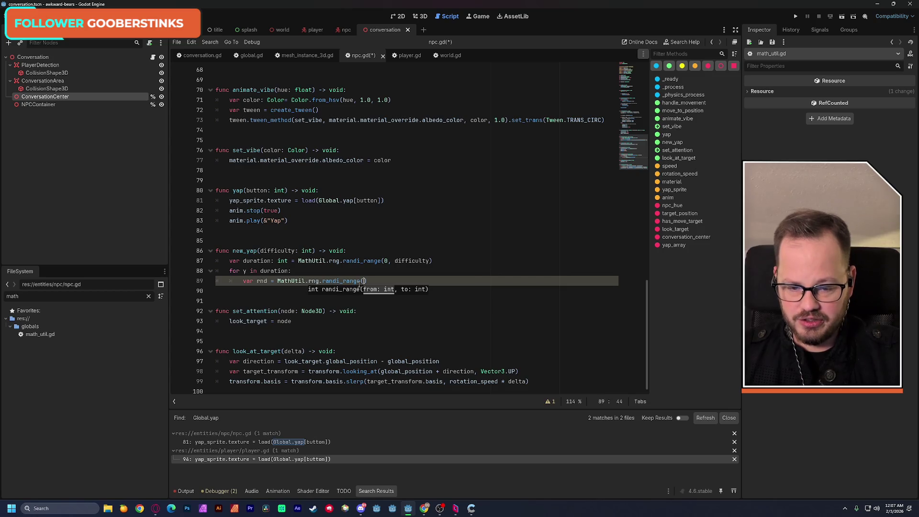
{"action": "type", "text": "0, "}
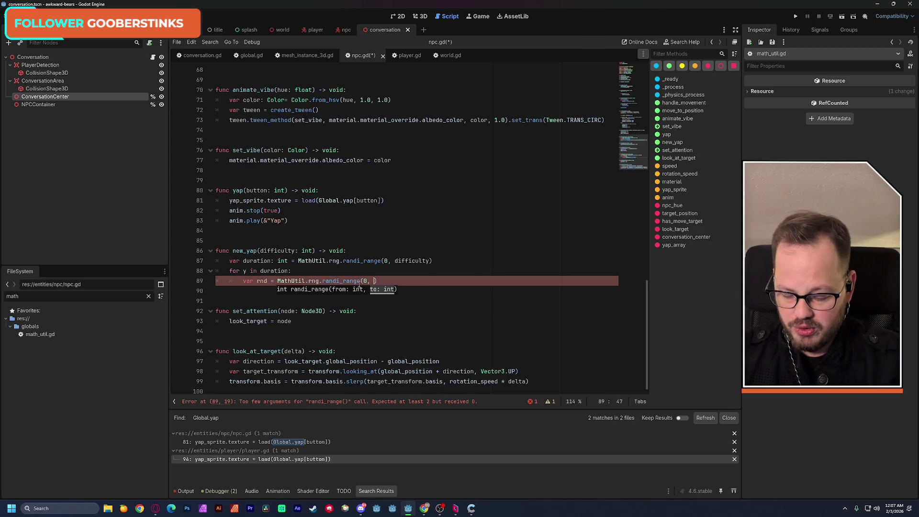
{"action": "type", "text": "Global."}
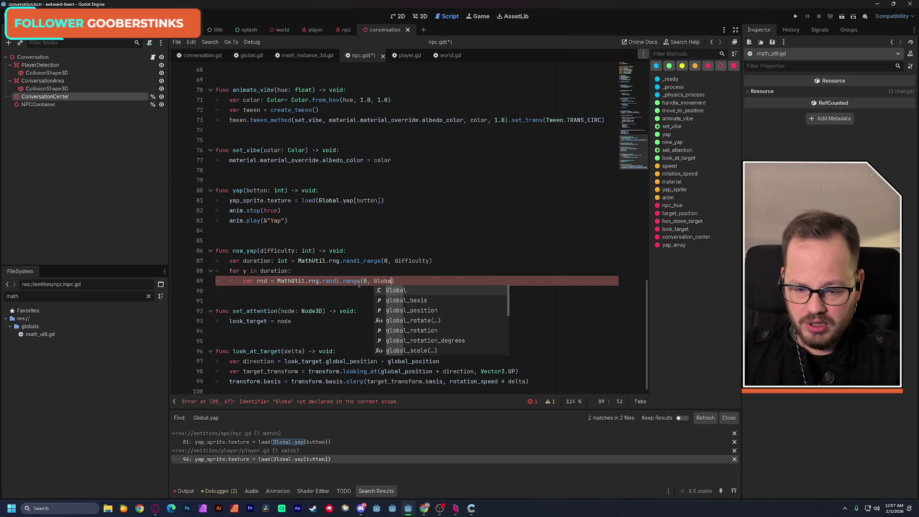
{"action": "key", "text": "Return"}
{"action": "type", "text": "."}
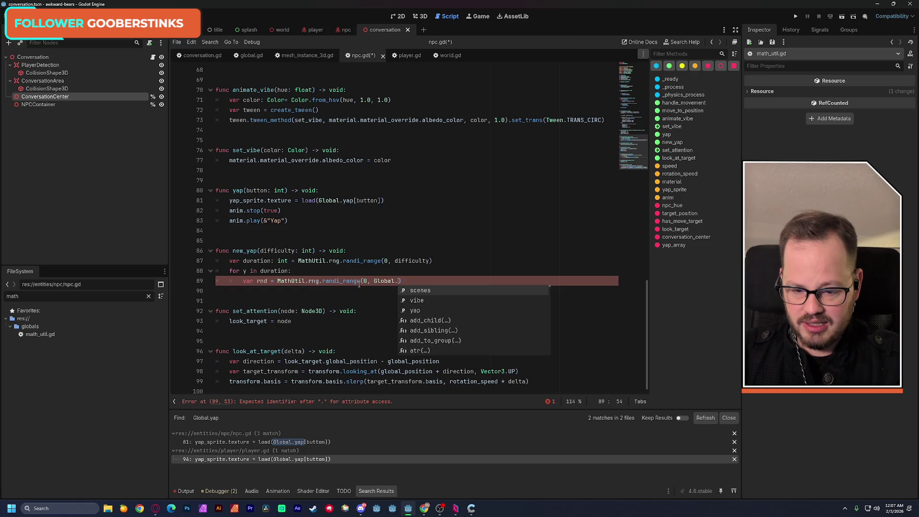
{"action": "key", "text": "Down"}
{"action": "key", "text": "Down"}
{"action": "key", "text": "Return"}
{"action": "type", "text": "."}
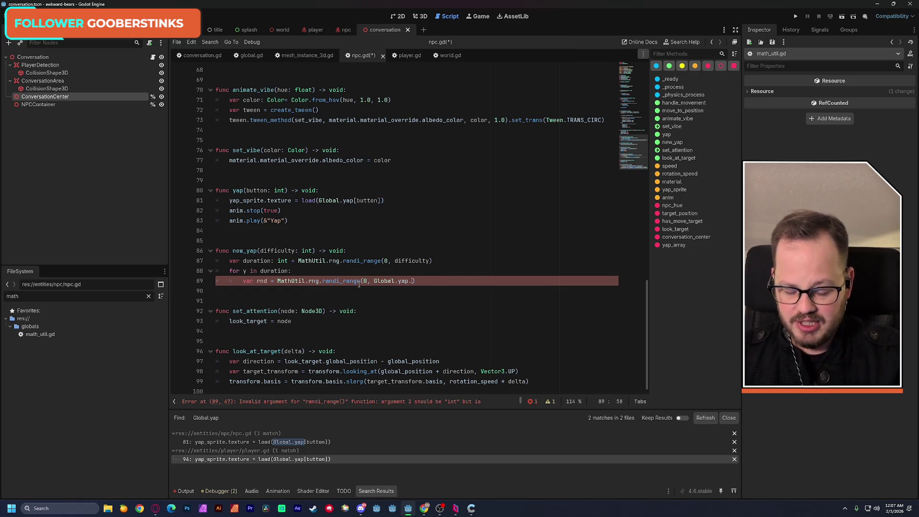
{"action": "type", "text": "cou"}
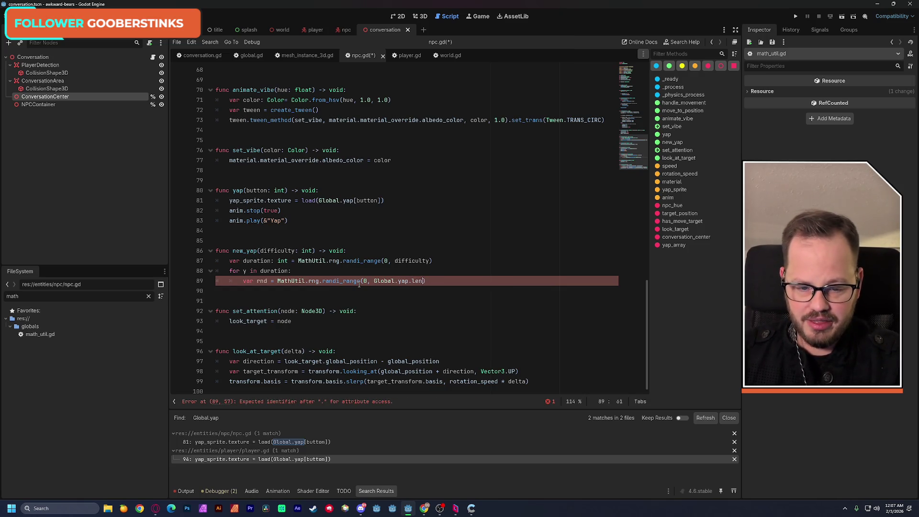
{"action": "key", "text": "Return"}
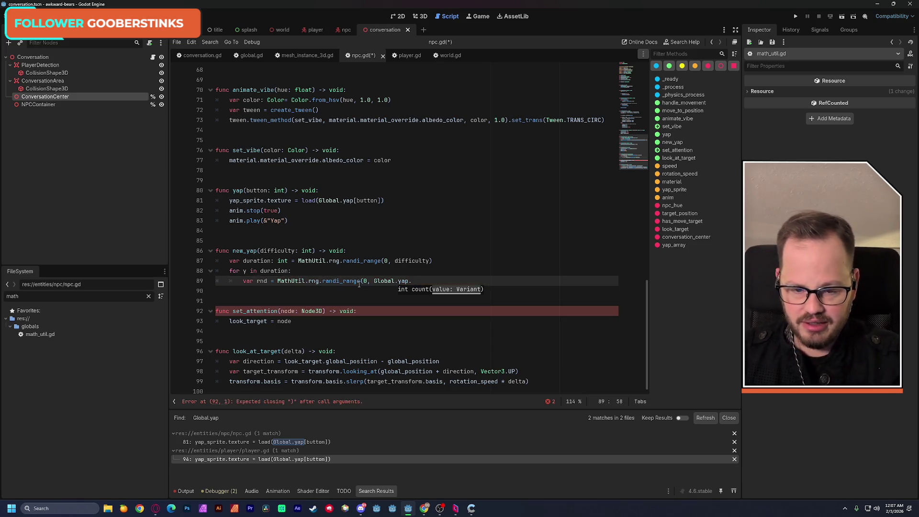
- Rewrite the upper bound as len(Global.yap) and save npc.gd
{"action": "type", "text": "len("}
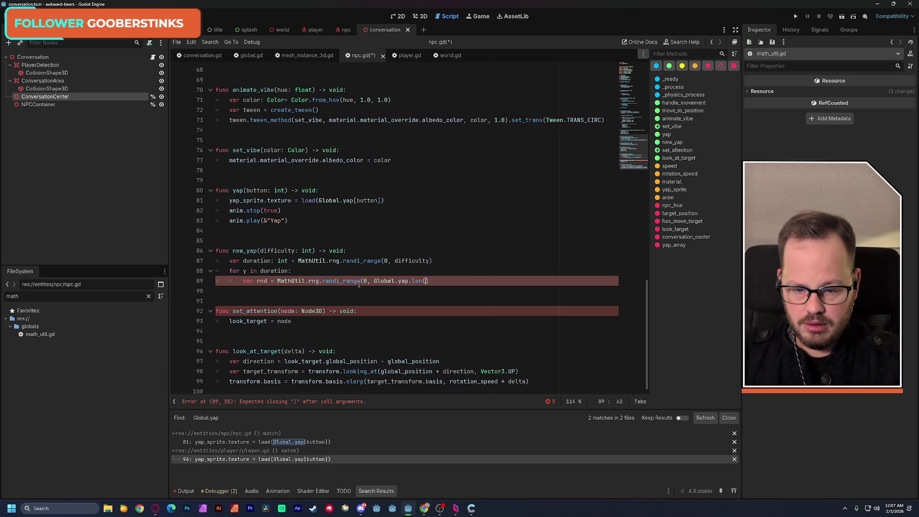
{"action": "key", "text": "BackSpace"}
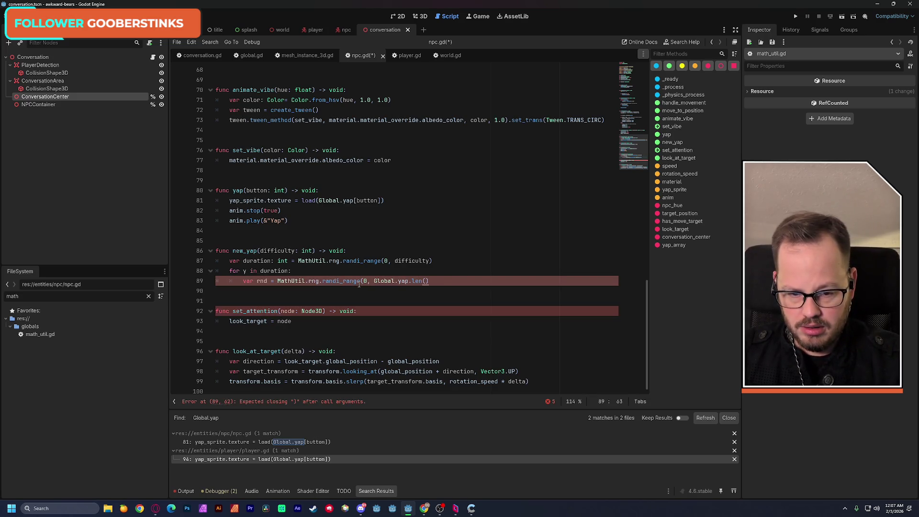
{"action": "type", "text": ")"}
{"action": "left_click", "coordinate": [455, 247]}
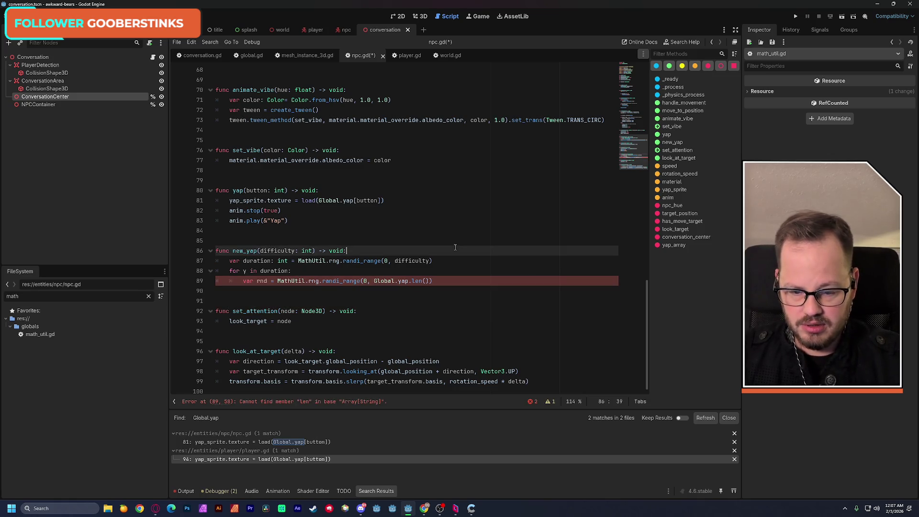
{"action": "left_click", "coordinate": [431, 280]}
{"action": "key", "text": "BackSpace"}
{"action": "key", "text": "BackSpace"}
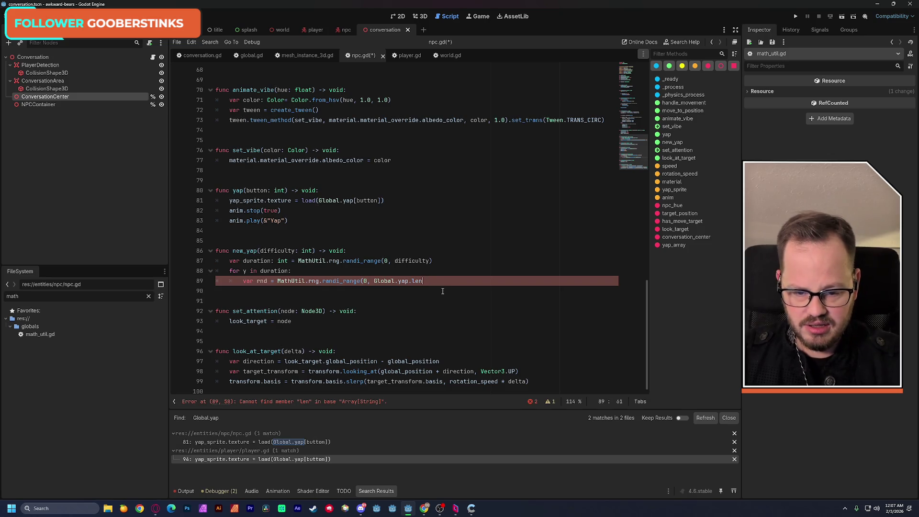
{"action": "key", "text": "BackSpace"}
{"action": "key", "text": "BackSpace"}
{"action": "key", "text": "BackSpace"}
{"action": "type", "text": ")"}
{"action": "key", "text": "Left"}
{"action": "key", "text": "Left"}
{"action": "key", "text": "Left"}
{"action": "type", "text": "len("}
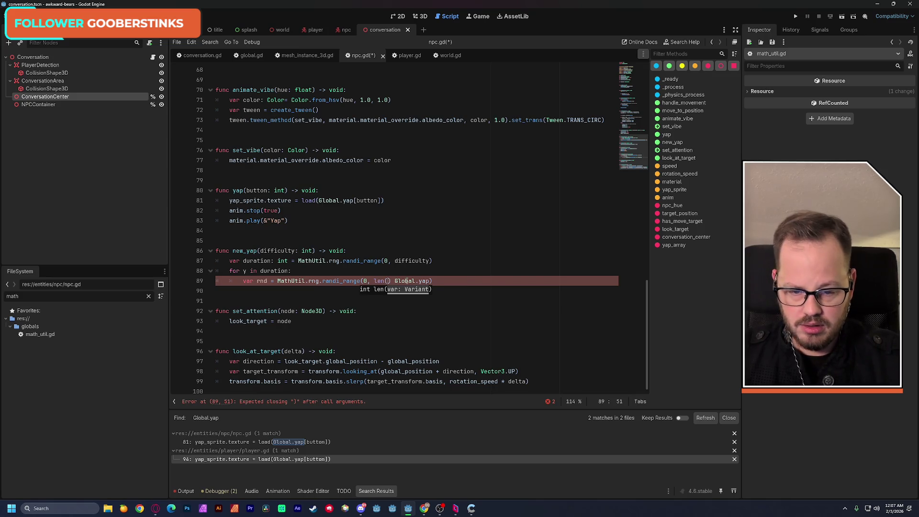
{"action": "left_click_drag", "start_coordinate": [394, 281], "coordinate": [430, 281]}
{"action": "key", "text": "ctrl+x"}
{"action": "key", "text": "BackSpace"}
{"action": "key", "text": "Left"}
{"action": "key", "text": "ctrl+v"}
{"action": "left_click", "coordinate": [482, 239]}
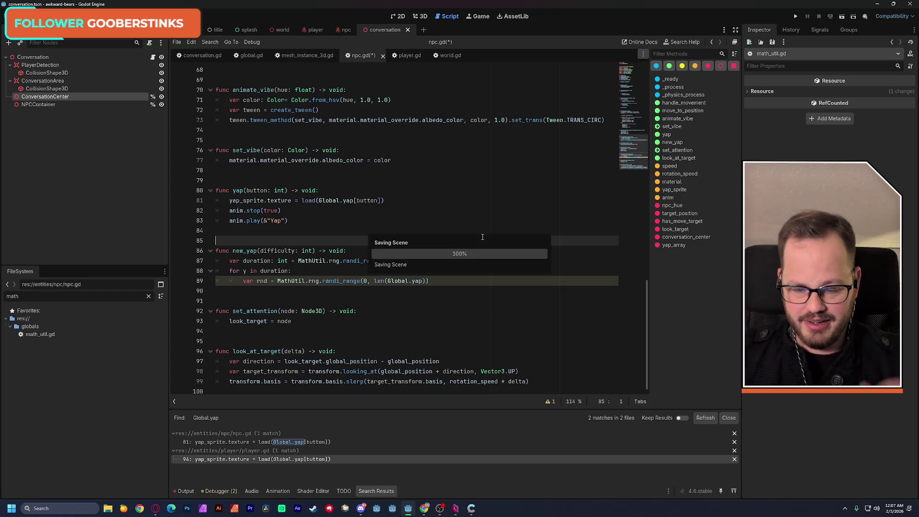
{"action": "key", "text": "ctrl+s"}
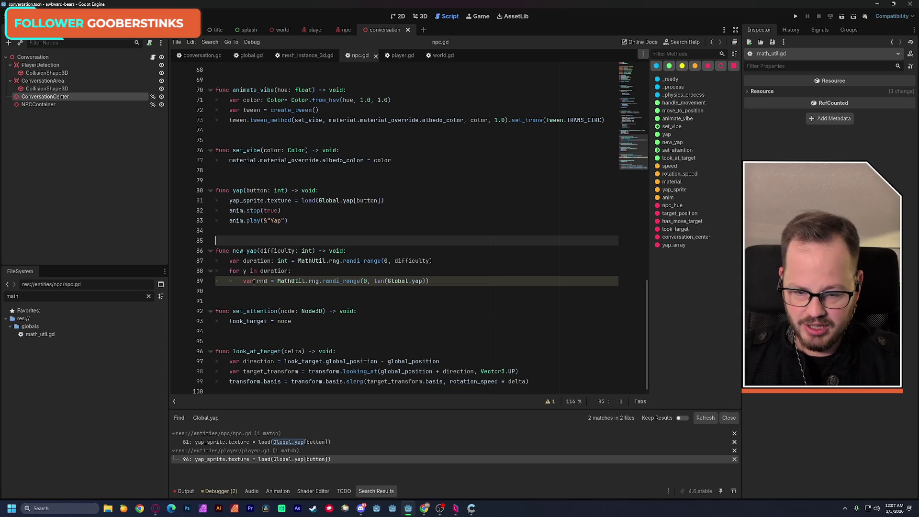
- Start a new loop line on line 90 calling yap_array.add()
{"action": "left_click_drag", "start_coordinate": [374, 281], "coordinate": [426, 281]}
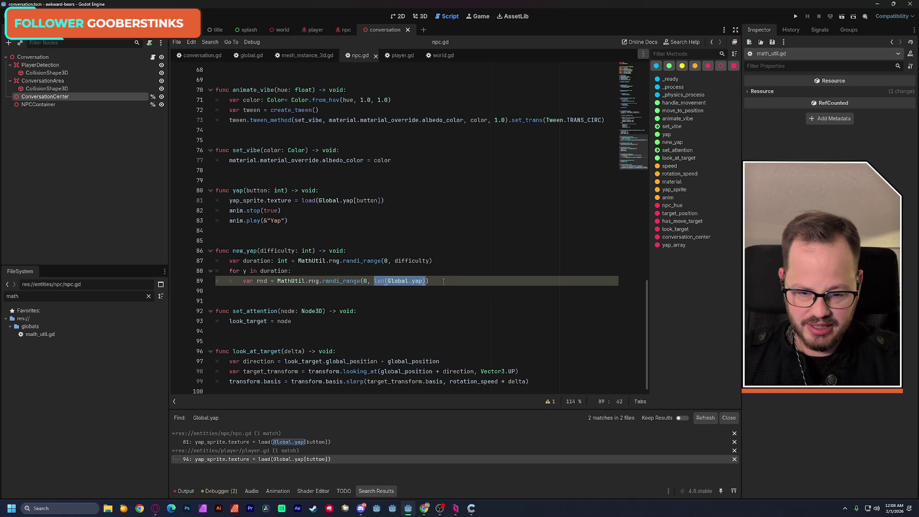
{"action": "left_click", "coordinate": [443, 281]}
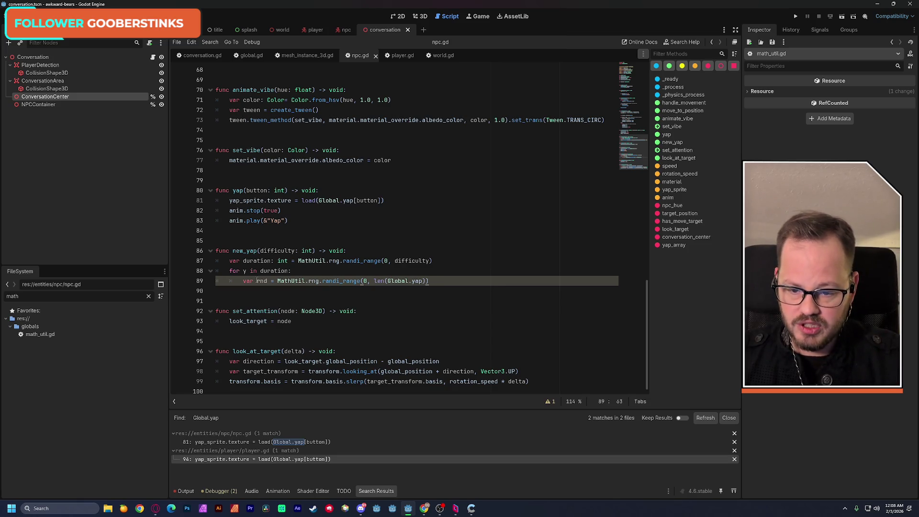
{"action": "key", "text": "Return"}
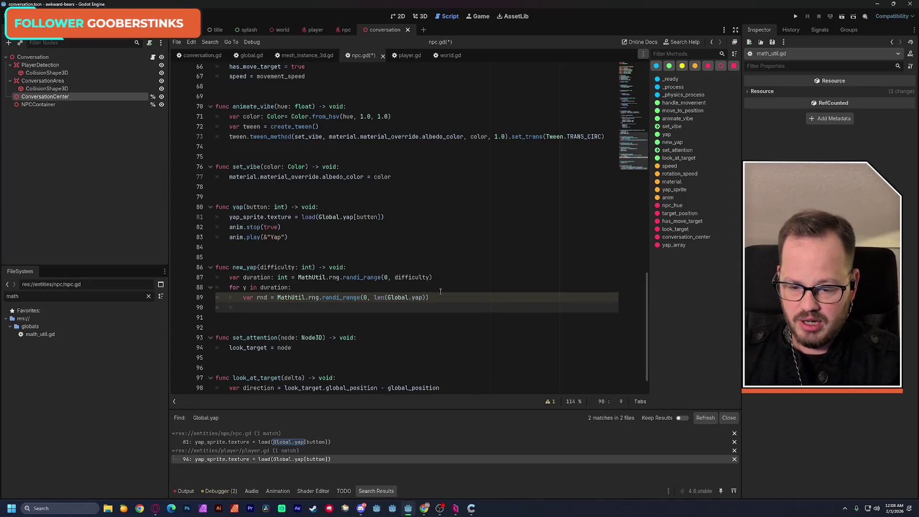
{"action": "type", "text": "yap"}
{"action": "key", "text": "Return"}
{"action": "type", "text": ".add"}
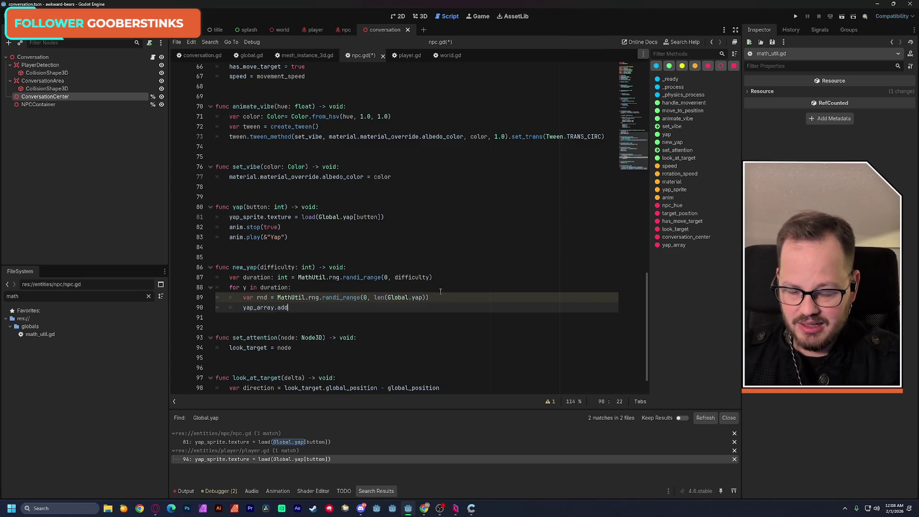
{"action": "type", "text": "("}
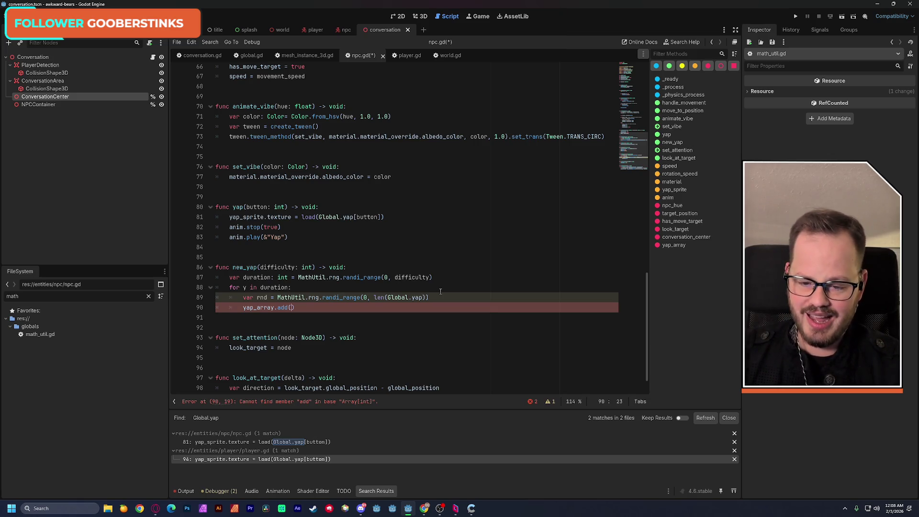
- Change the call to yap_array.append(rnd) and save npc.gd
{"action": "key", "text": "BackSpace"}
{"action": "key", "text": "BackSpace"}
{"action": "key", "text": "BackSpace"}
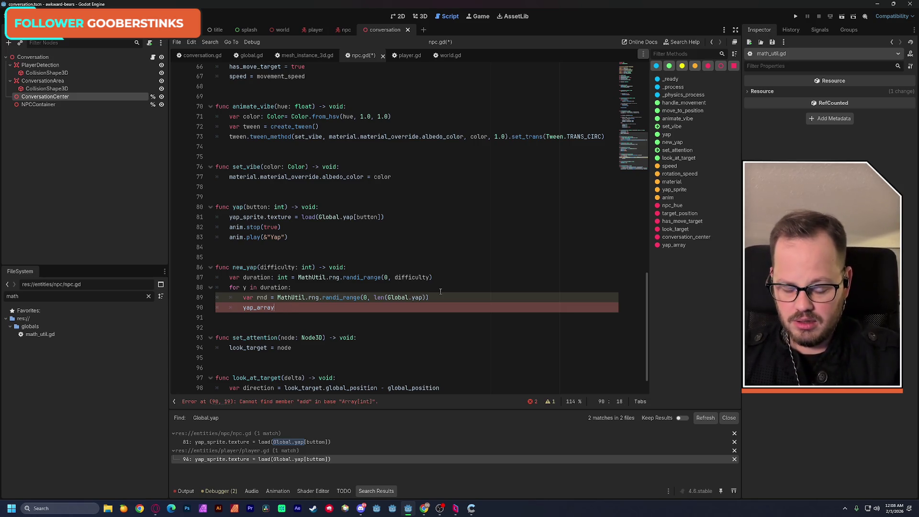
{"action": "type", "text": "."}
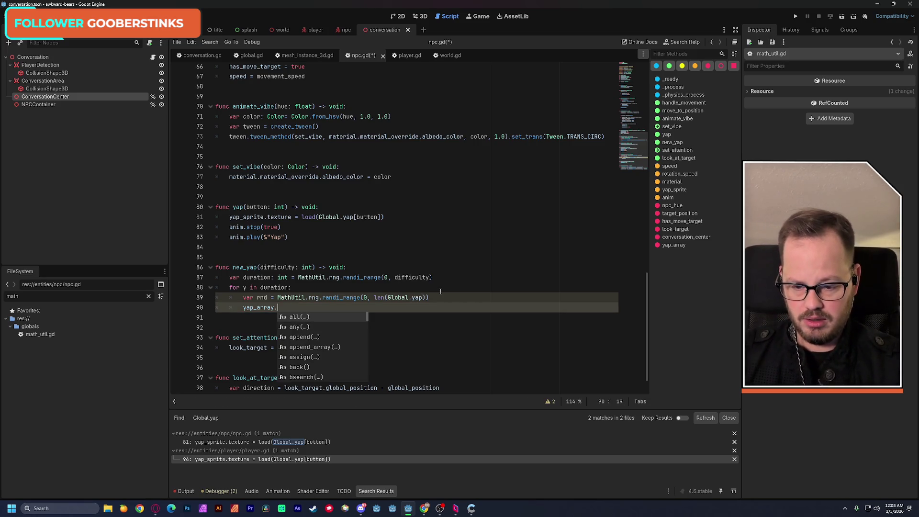
{"action": "key", "text": "Down"}
{"action": "key", "text": "Down"}
{"action": "key", "text": "Return"}
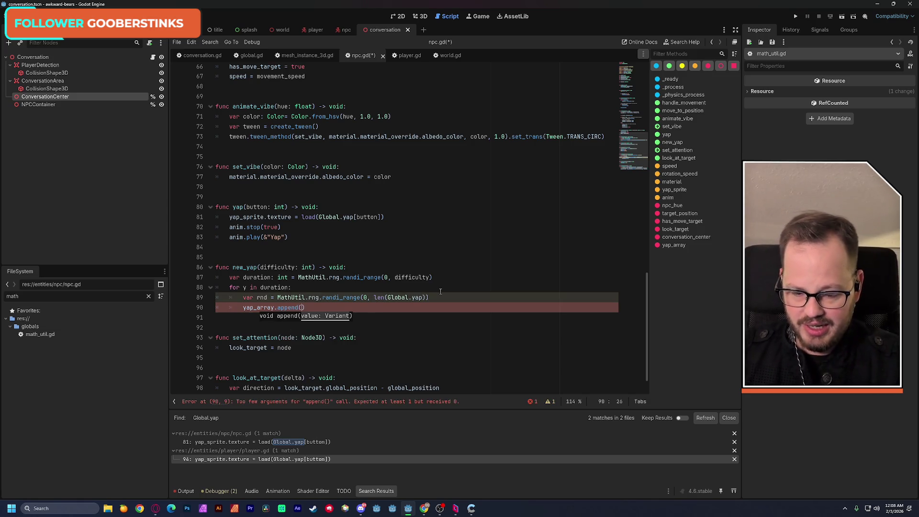
{"action": "type", "text": "rnd"}
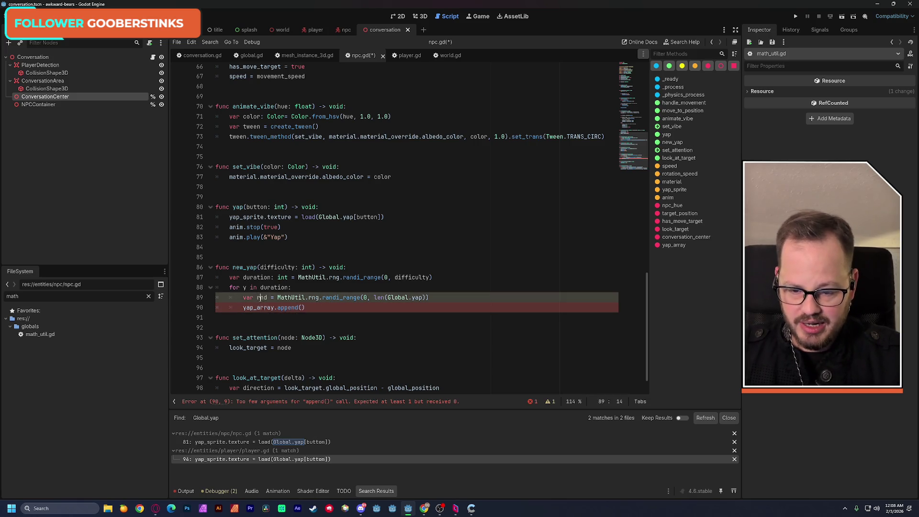
{"action": "left_click", "coordinate": [473, 246]}
{"action": "key", "text": "ctrl+s"}
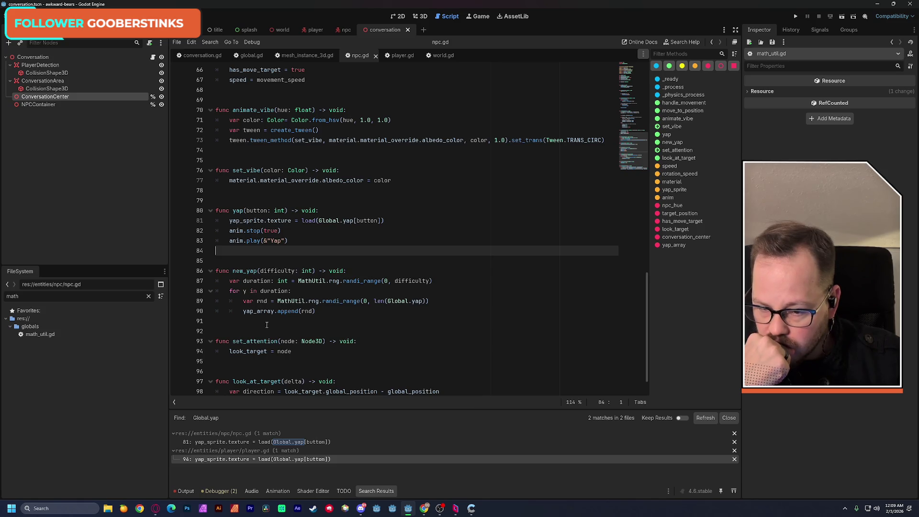
{"action": "left_click", "coordinate": [324, 312]}
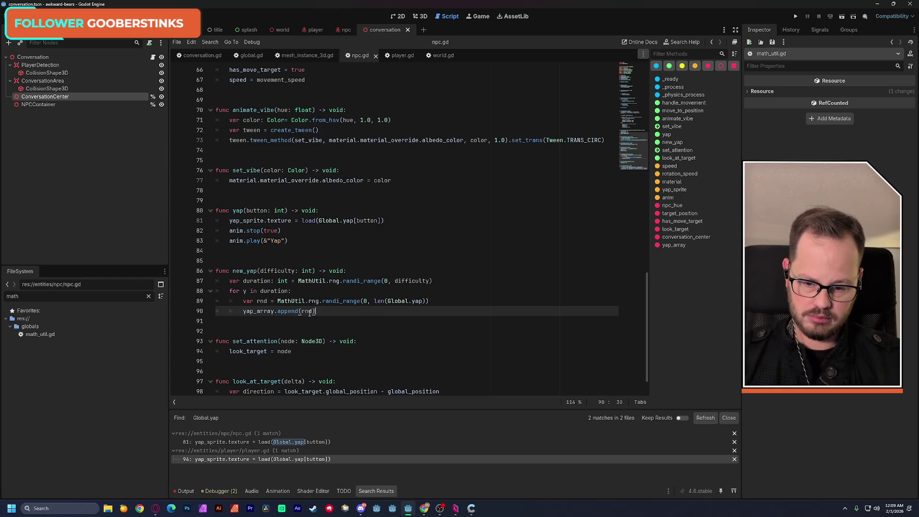
- Copy the finished new_yap function (lines 86–90) from npc.gd
{"action": "left_click", "coordinate": [269, 323]}
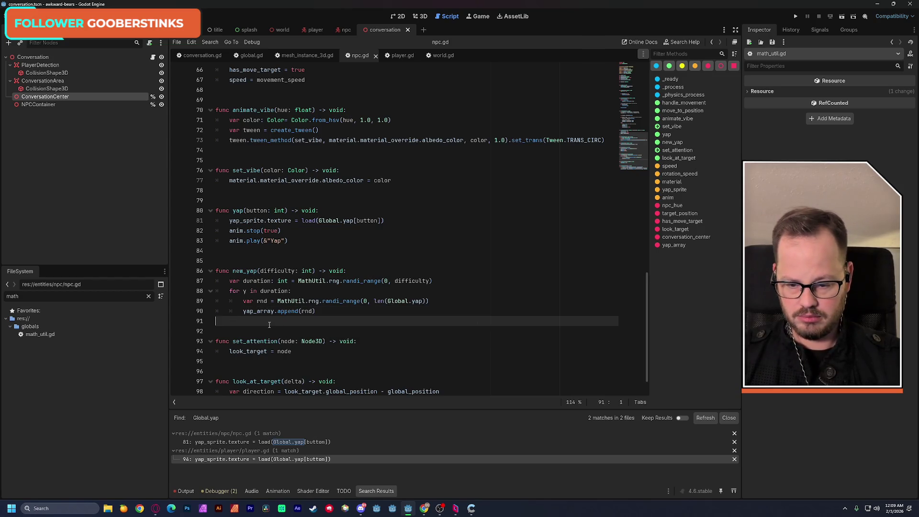
{"action": "scroll", "coordinate": [270, 326], "scroll_direction": "down", "scroll_amount": 1}
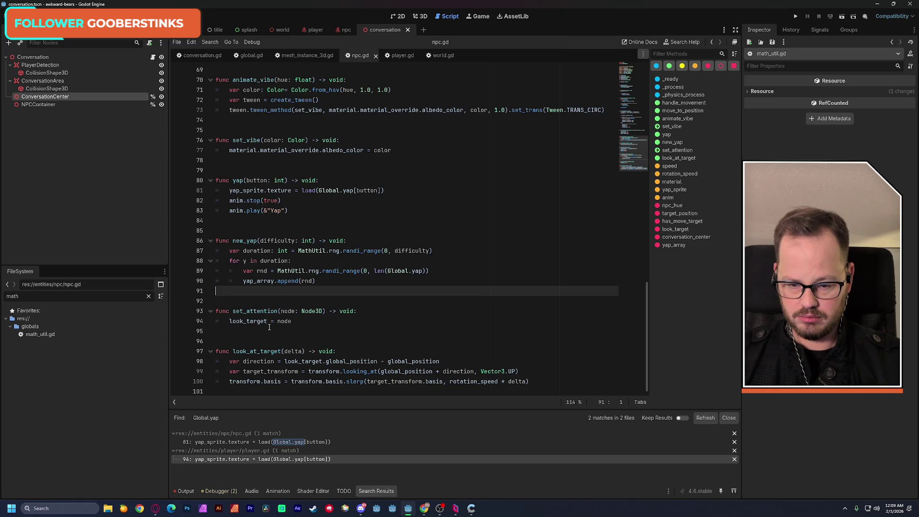
{"action": "mouse_move", "coordinate": [263, 321]}
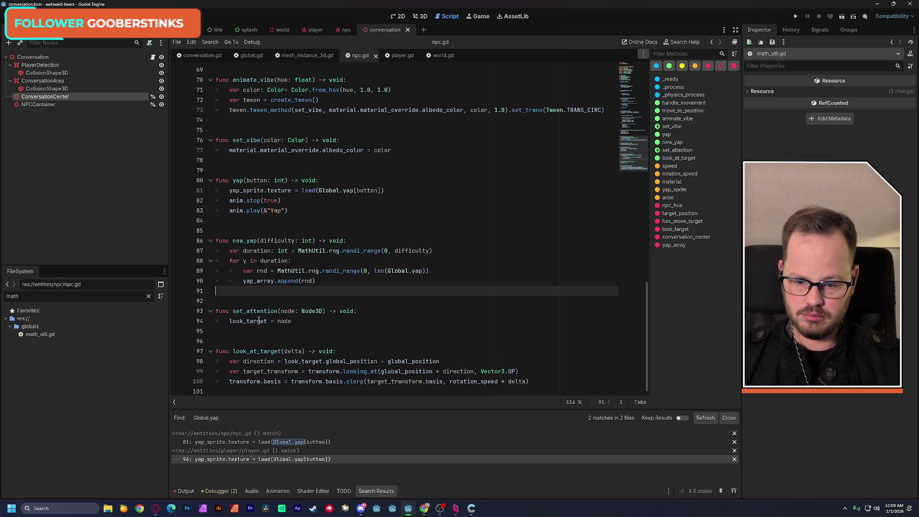
{"action": "left_click", "coordinate": [256, 301]}
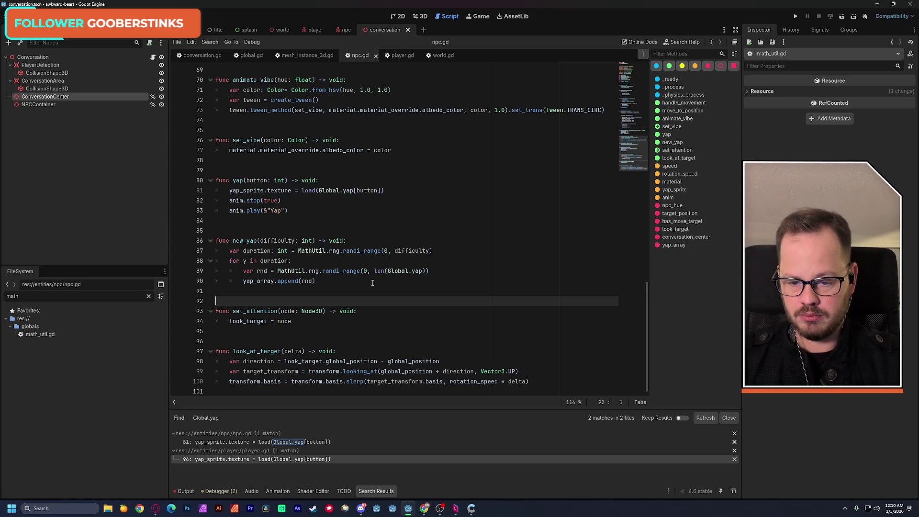
{"action": "left_click_drag", "start_coordinate": [216, 241], "coordinate": [317, 281]}
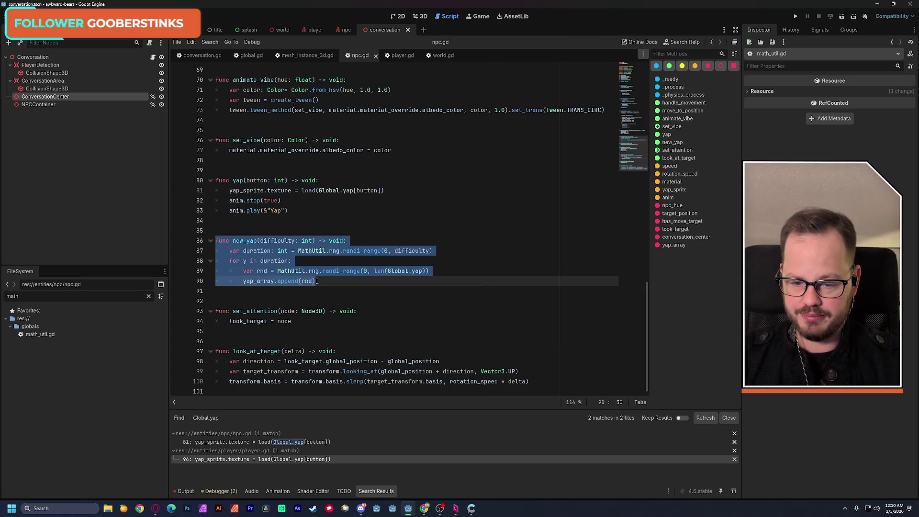
{"action": "left_click", "coordinate": [330, 280]}
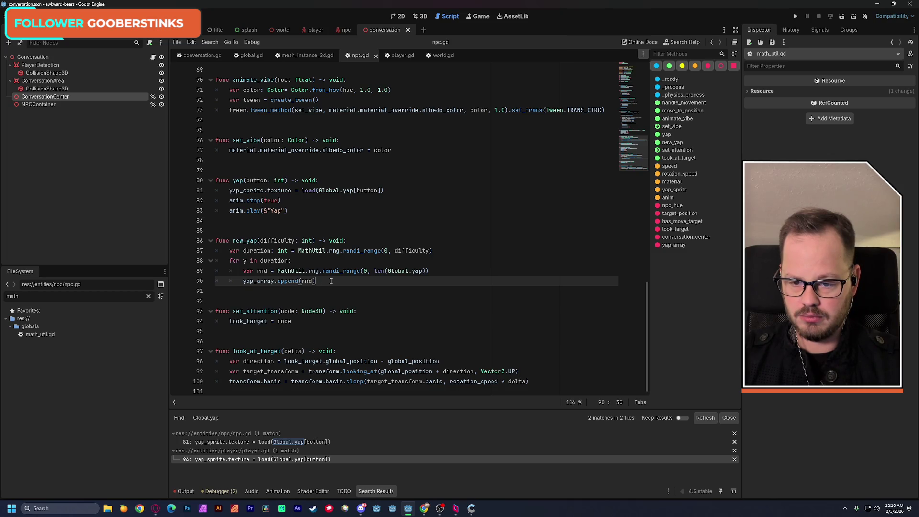
{"action": "key", "text": "shift+Up"}
{"action": "key", "text": "shift+Up"}
{"action": "key", "text": "shift+Up"}
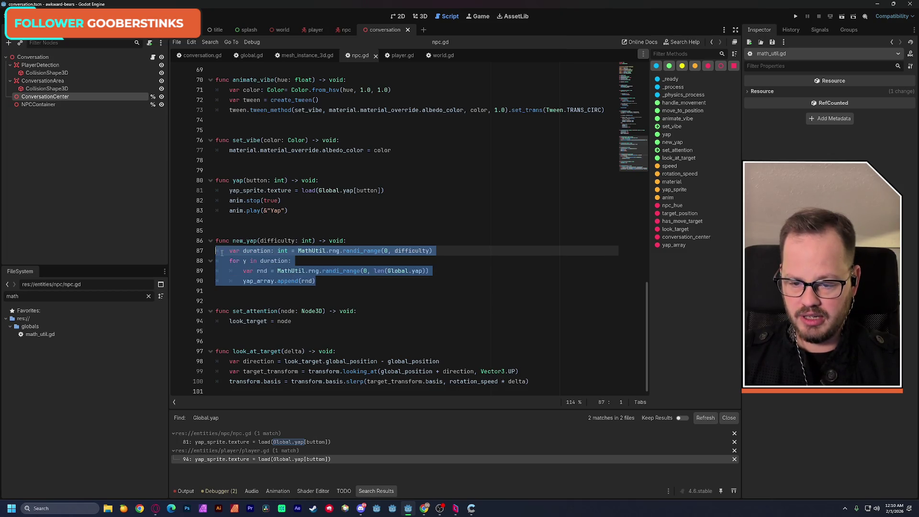
{"action": "key", "text": "shift+Home"}
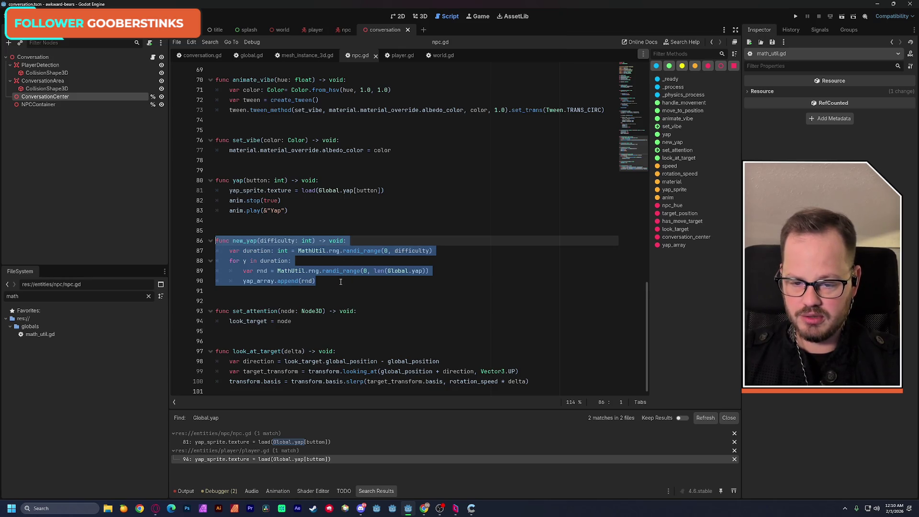
{"action": "left_click", "coordinate": [341, 282]}
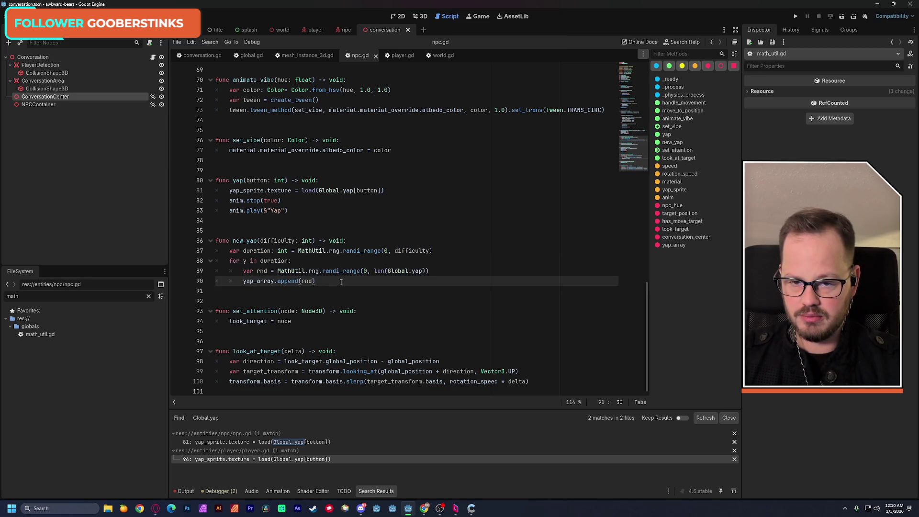
- Bring up player.gd in the script editor
{"action": "left_click", "coordinate": [403, 56]}
{"action": "scroll", "coordinate": [392, 249], "scroll_direction": "up", "scroll_amount": 4}
{"action": "scroll", "coordinate": [392, 249], "scroll_direction": "down", "scroll_amount": 5}
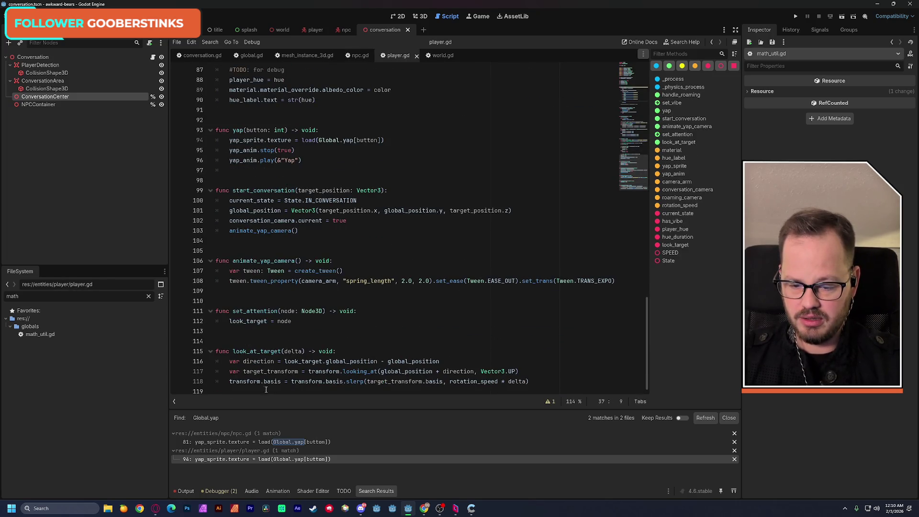
- Put new_yap at the end of player.gd and copy npc.gd's yap_array declaration
{"action": "key", "text": "ctrl+End"}
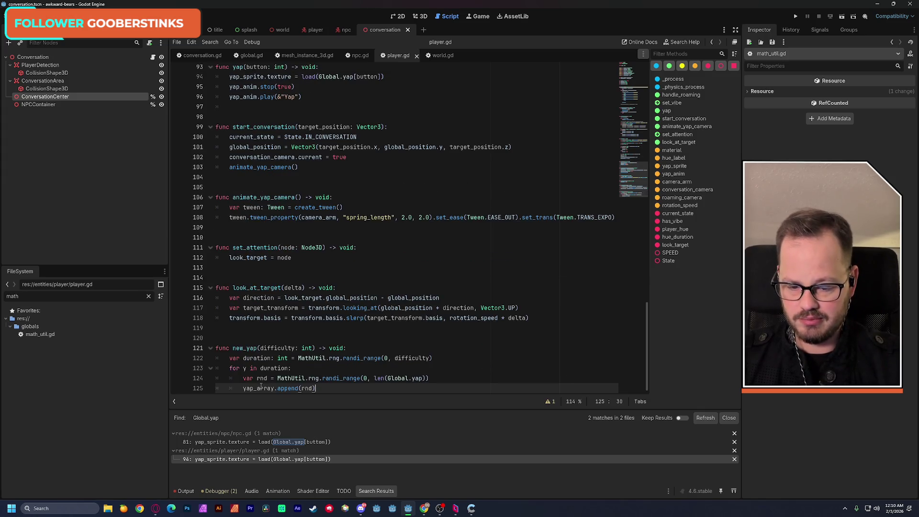
{"action": "left_click", "coordinate": [359, 55]}
{"action": "scroll", "coordinate": [361, 175], "scroll_direction": "up", "scroll_amount": 20}
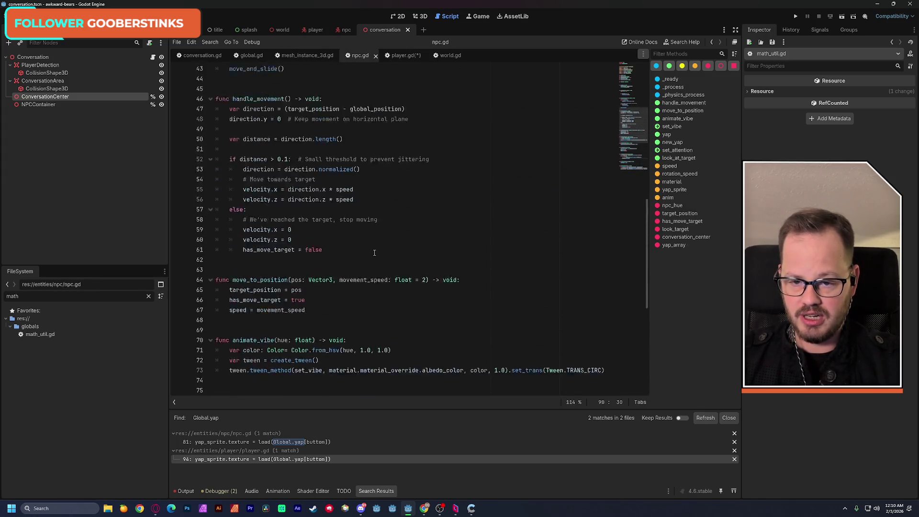
{"action": "left_click_drag", "start_coordinate": [373, 252], "coordinate": [209, 250]}
{"action": "key", "text": "ctrl+c"}
- Declare var yap_array: Array[int] below look_target in player.gd and save
{"action": "left_click", "coordinate": [405, 56]}
{"action": "scroll", "coordinate": [343, 243], "scroll_direction": "up", "scroll_amount": 20}
{"action": "left_click", "coordinate": [335, 271]}
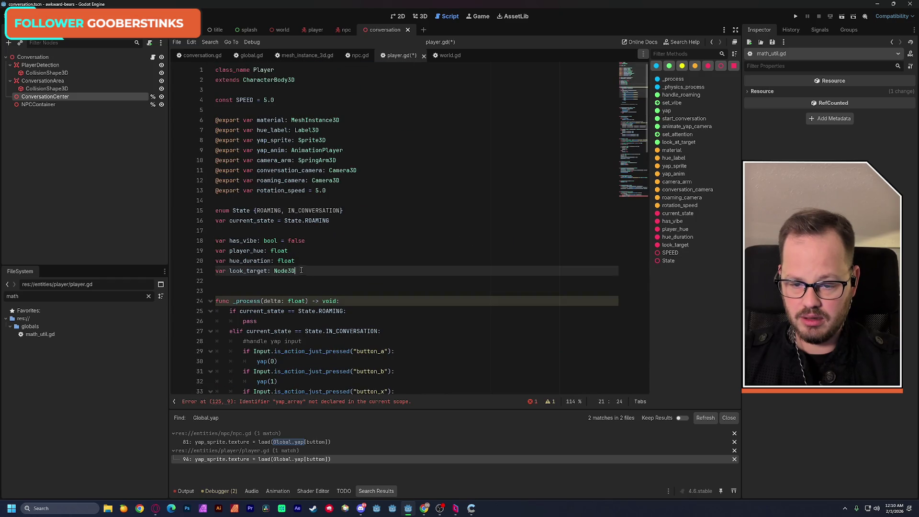
{"action": "key", "text": "Return"}
{"action": "key", "text": "ctrl+v"}
{"action": "key", "text": "ctrl+s"}
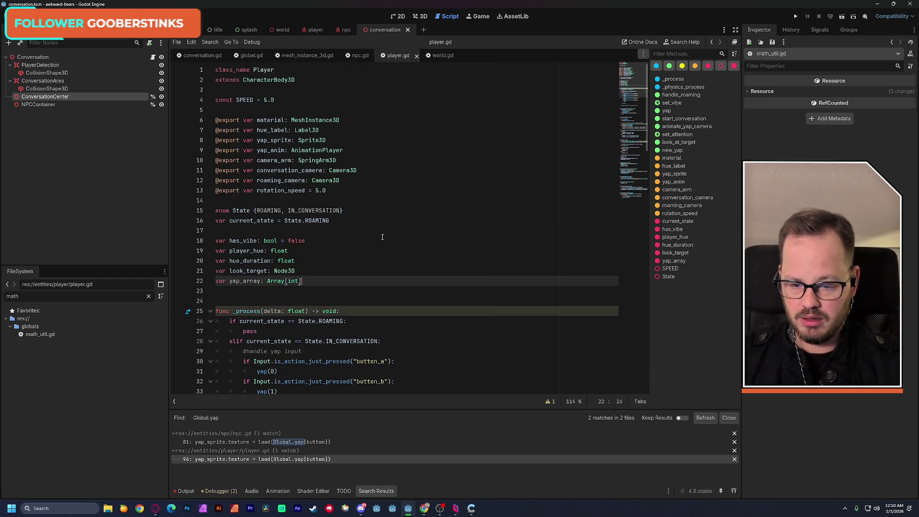
{"action": "scroll", "coordinate": [380, 247], "scroll_direction": "down", "scroll_amount": 4}
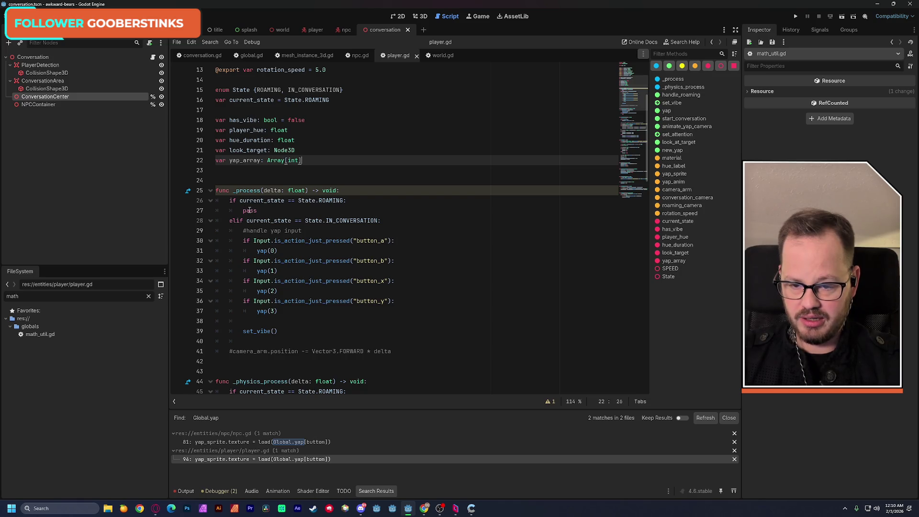
- Replace pass in the roaming branch with the button_a check and yap call
{"action": "triple_click", "coordinate": [244, 241]}
{"action": "double_click", "coordinate": [249, 210]}
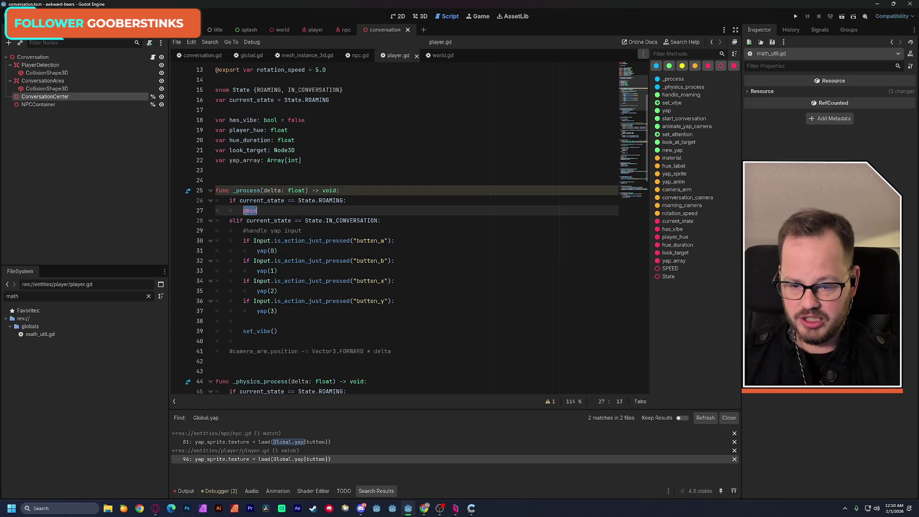
{"action": "type", "text": "if Input.is_action_just_pressed(\"button_a\"): \t\t\tyap(0)"}
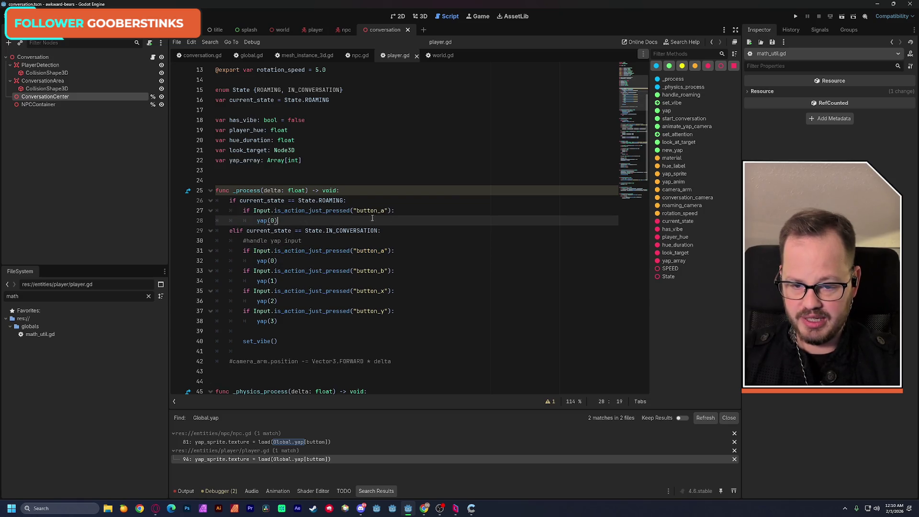
{"action": "scroll", "coordinate": [497, 207], "scroll_direction": "down", "scroll_amount": 20}
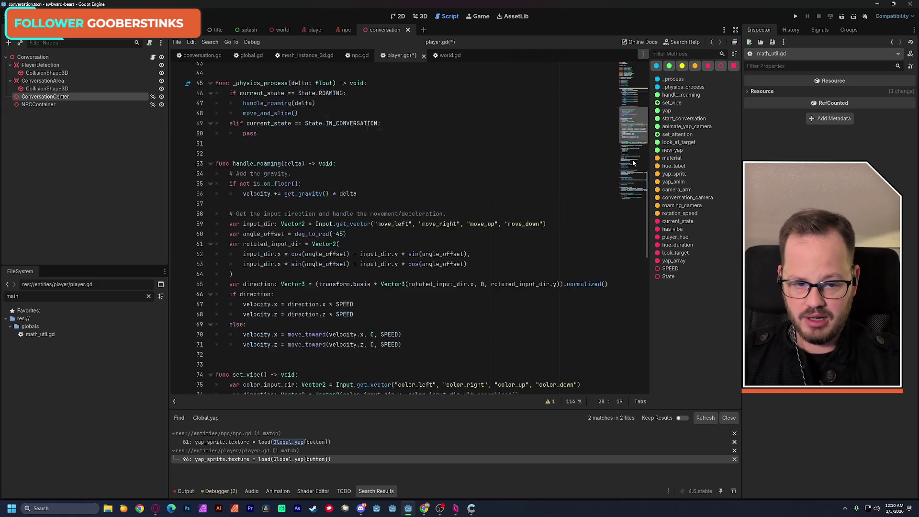
- Change the roaming branch's yap call to new_yap(5) and save
{"action": "double_click", "coordinate": [245, 338]}
{"action": "key", "text": "ctrl+c"}
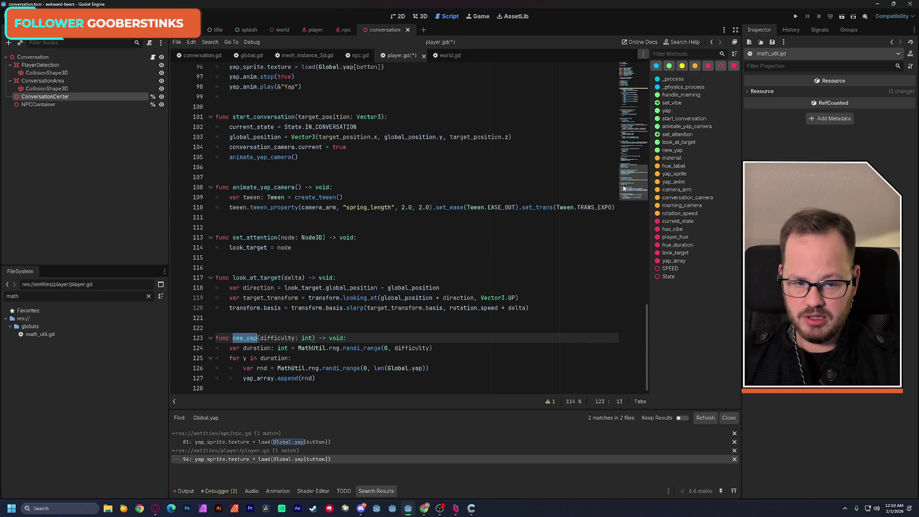
{"action": "scroll", "coordinate": [306, 321], "scroll_direction": "up", "scroll_amount": 20}
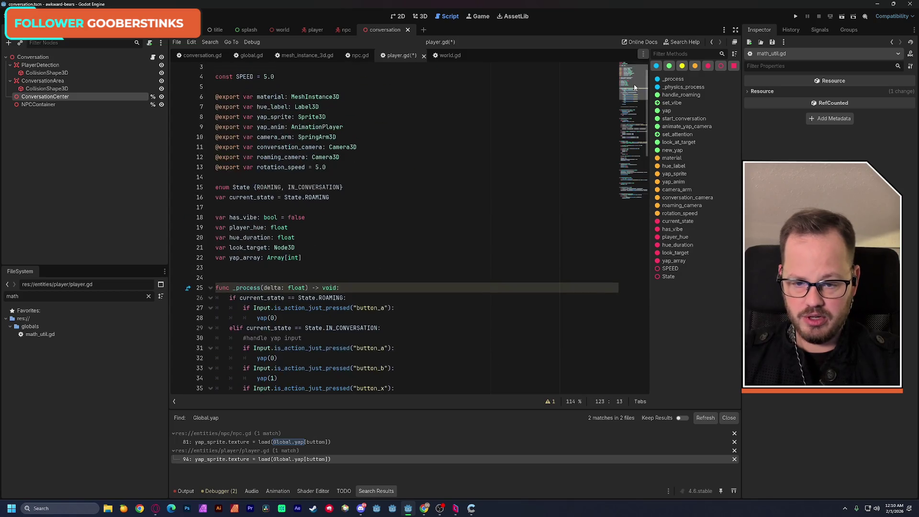
{"action": "double_click", "coordinate": [261, 317]}
{"action": "key", "text": "ctrl+v"}
{"action": "key", "text": "Right"}
{"action": "key", "text": "Delete"}
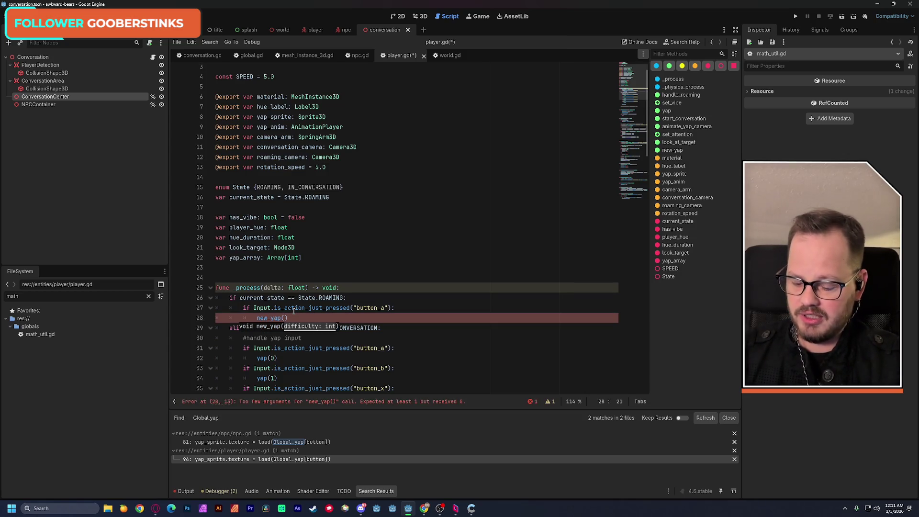
{"action": "type", "text": "5"}
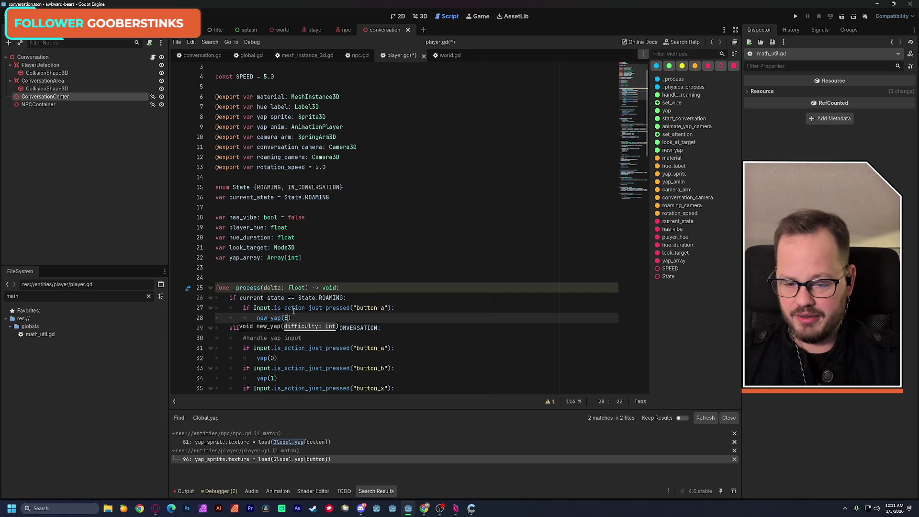
{"action": "left_click", "coordinate": [399, 307]}
{"action": "scroll", "coordinate": [403, 316], "scroll_direction": "down", "scroll_amount": 2}
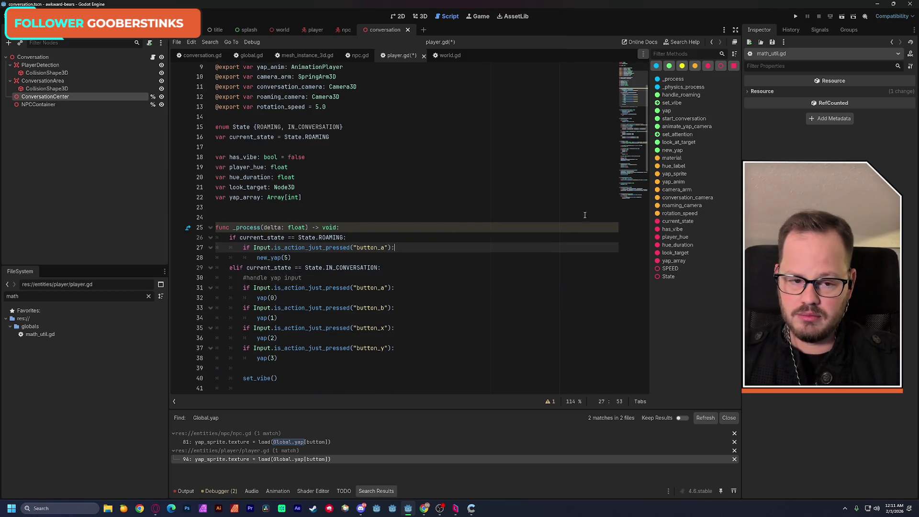
{"action": "key", "text": "ctrl+s"}
- Add print(yap_array) on a new line below new_yap(5) and save
{"action": "left_click", "coordinate": [303, 259]}
{"action": "key", "text": "Return"}
{"action": "type", "text": "print("}
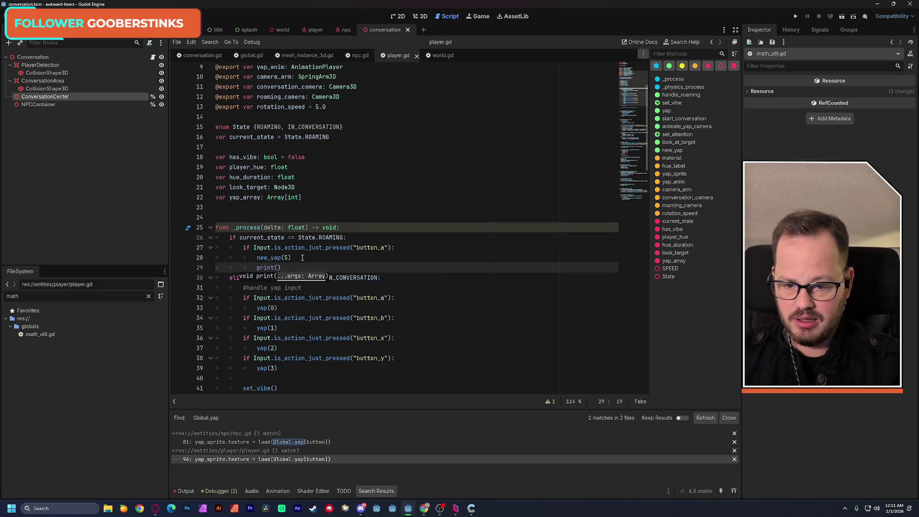
{"action": "type", "text": "yap_array"}
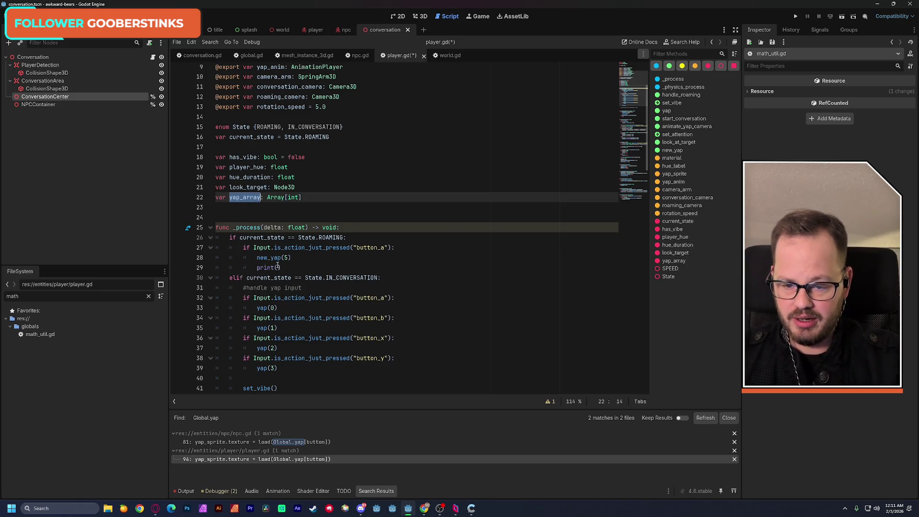
{"action": "left_click", "coordinate": [433, 238]}
{"action": "key", "text": "ctrl+s"}
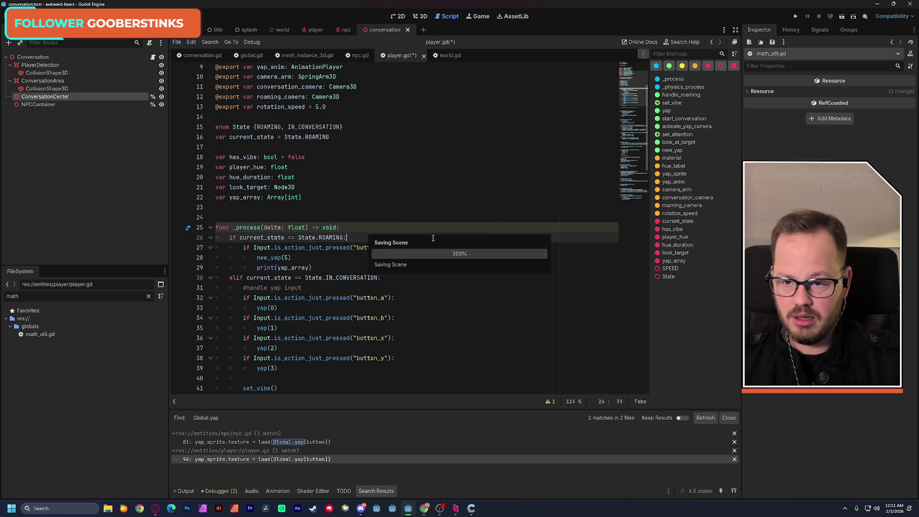
- Run the world scene, watch yap_array printouts grow with each button_a press, then close the game
{"action": "left_click", "coordinate": [282, 30]}
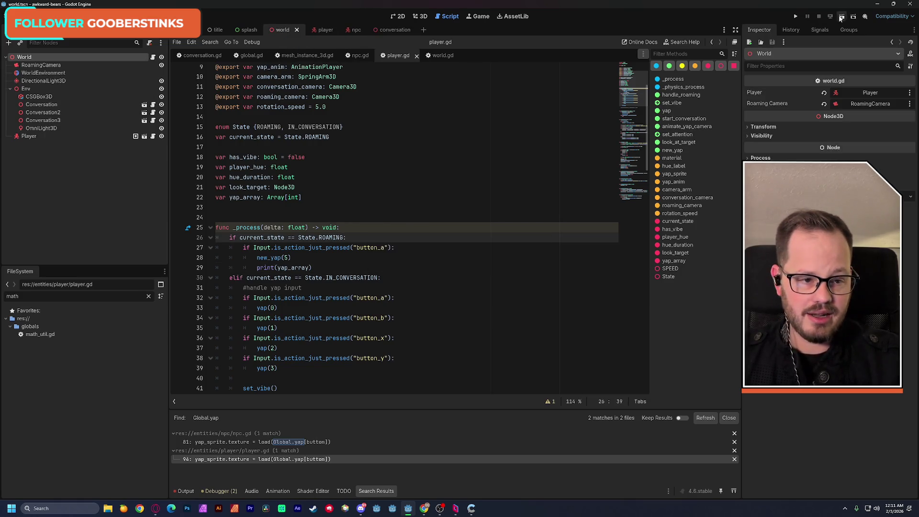
{"action": "left_click", "coordinate": [842, 17]}
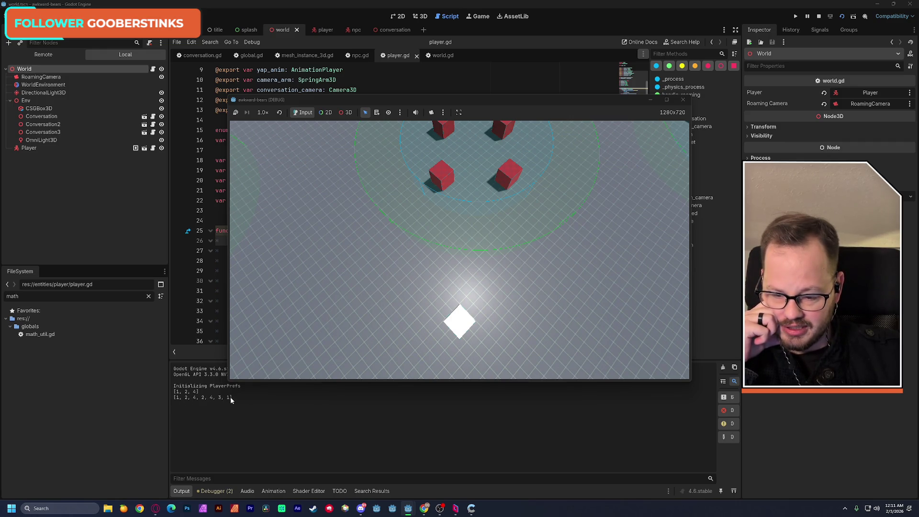
{"action": "mouse_move", "coordinate": [318, 104]}
{"action": "left_mouse_down"}
{"action": "mouse_move", "coordinate": [287, 325]}
{"action": "mouse_move", "coordinate": [342, 138]}
{"action": "mouse_move", "coordinate": [335, 84]}
{"action": "left_mouse_up"}
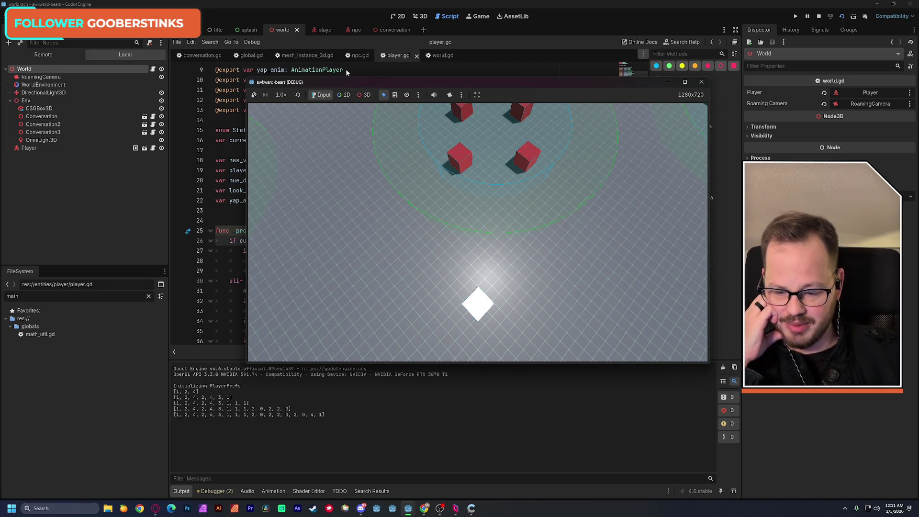
{"action": "left_click", "coordinate": [701, 84]}
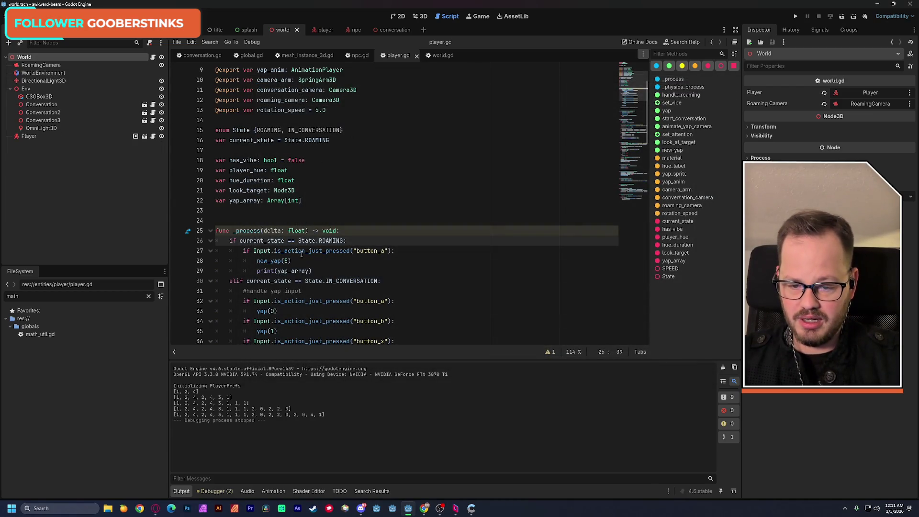
- Insert yap_array.clear() as new_yap's first line and save
{"action": "left_click", "coordinate": [636, 203]}
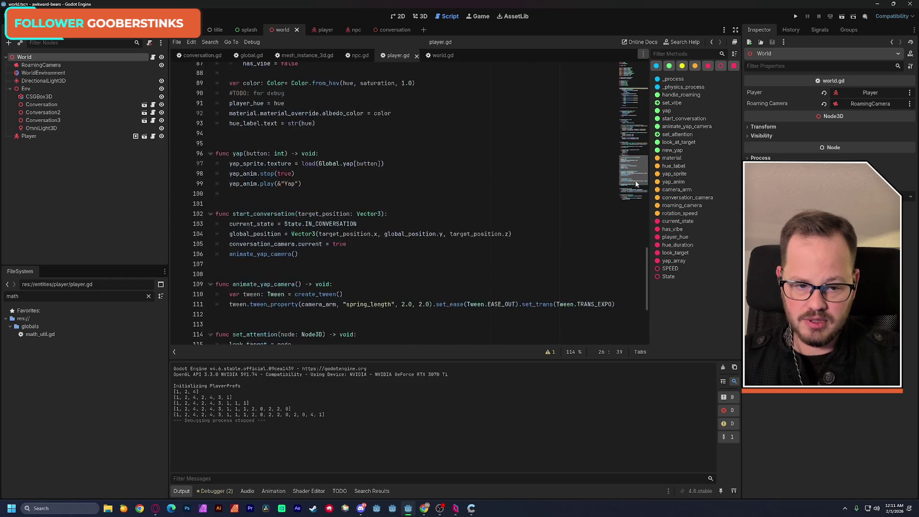
{"action": "left_click", "coordinate": [231, 298]}
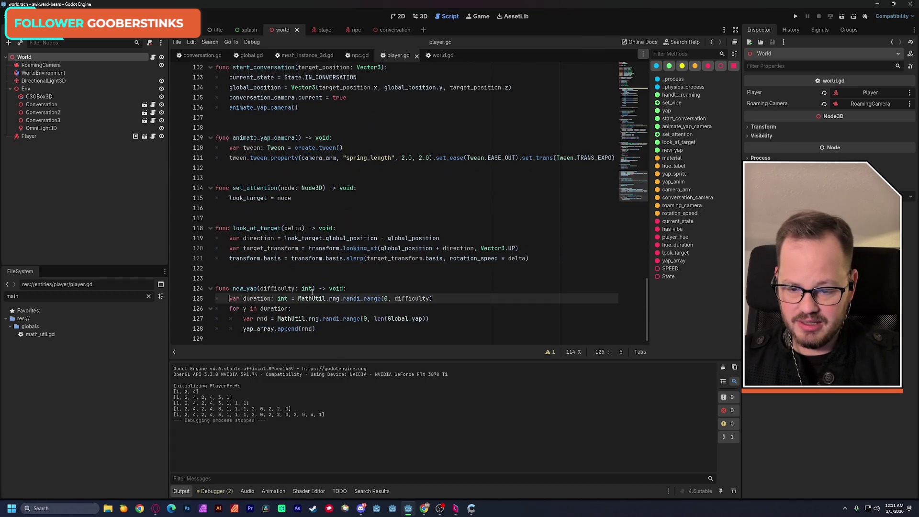
{"action": "key", "text": "Return"}
{"action": "key", "text": "Up"}
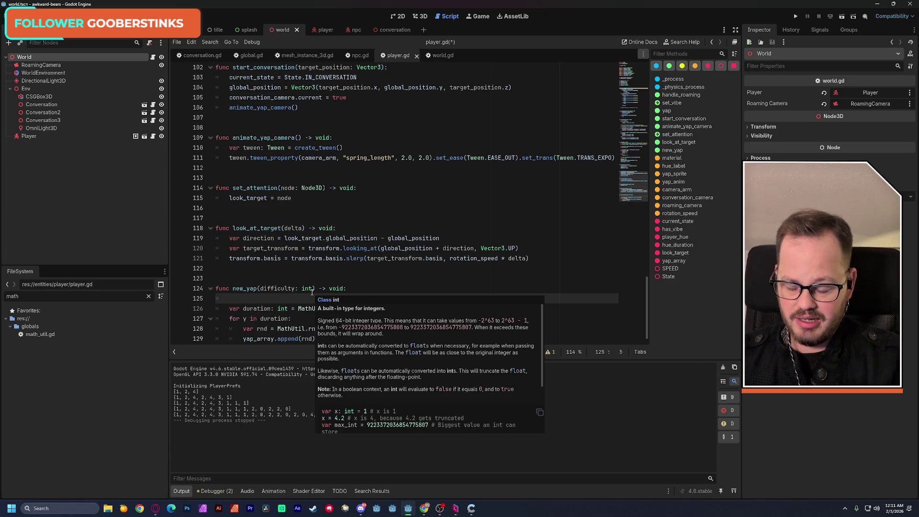
{"action": "type", "text": "yapa"}
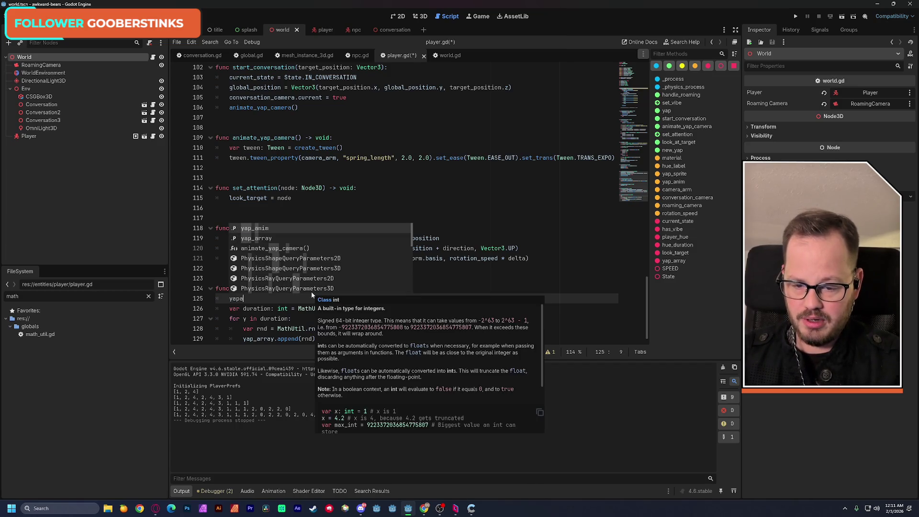
{"action": "key", "text": "Down"}
{"action": "key", "text": "Return"}
{"action": "type", "text": ".clear()"}
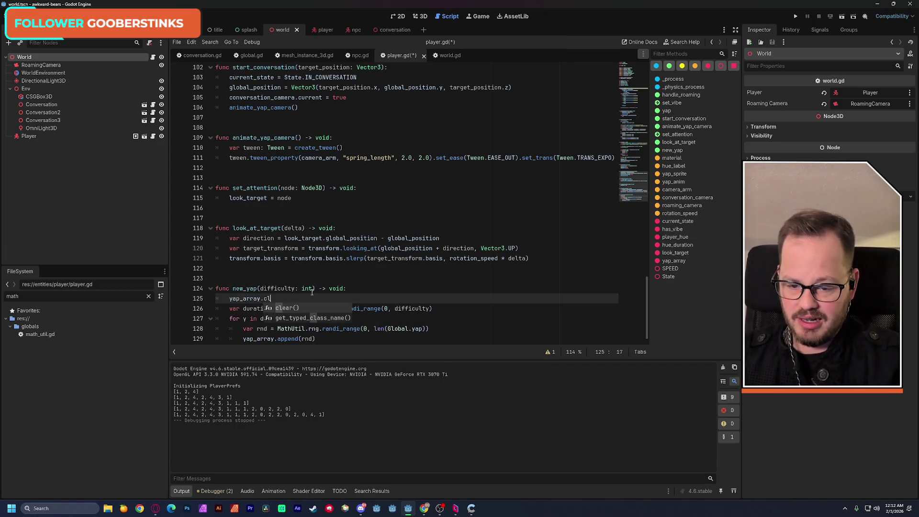
{"action": "left_click", "coordinate": [376, 258]}
{"action": "key", "text": "ctrl+s"}
- Rerun the game to confirm fresh arrays print, then close it
{"action": "mouse_move", "coordinate": [319, 330]}
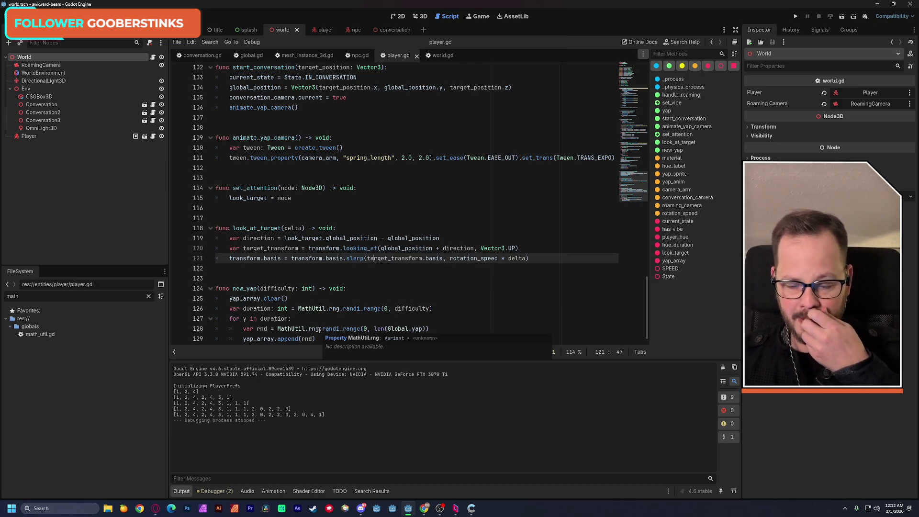
{"action": "left_click", "coordinate": [842, 17]}
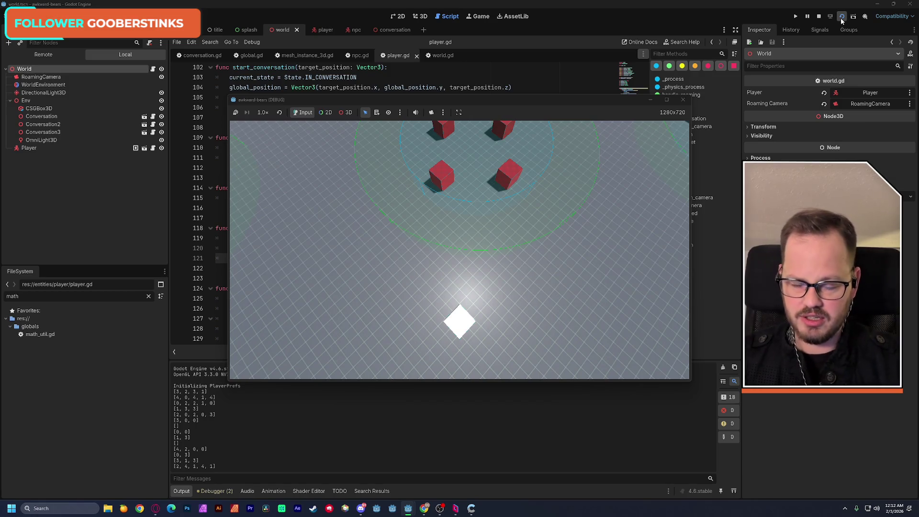
{"action": "left_click", "coordinate": [682, 100]}
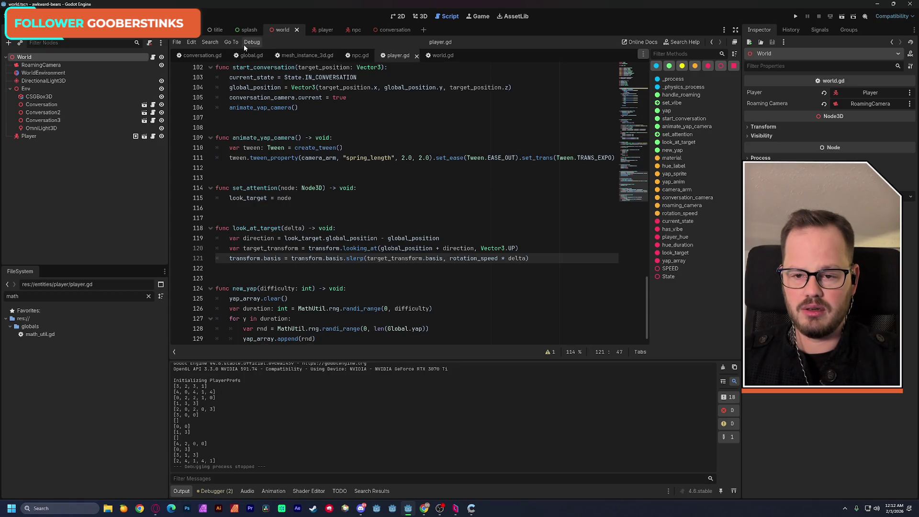
{"action": "left_click", "coordinate": [250, 55]}
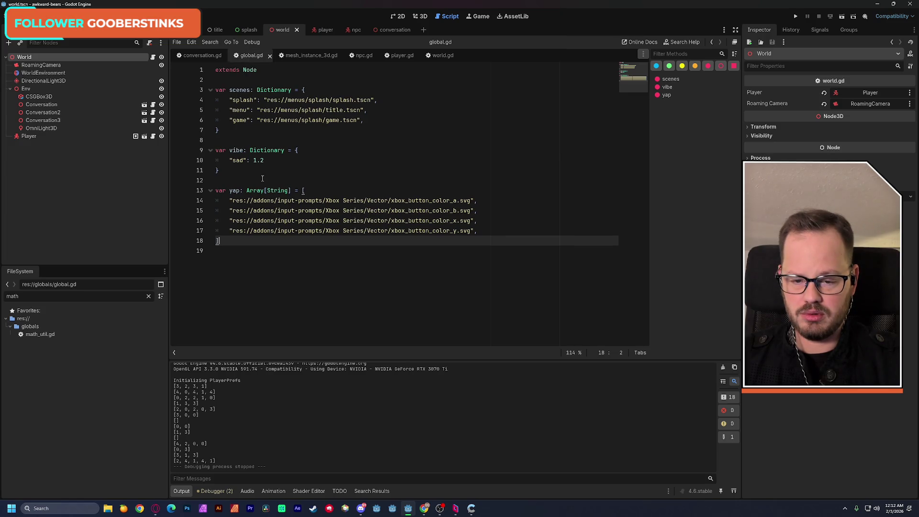
{"action": "double_click", "coordinate": [234, 191]}
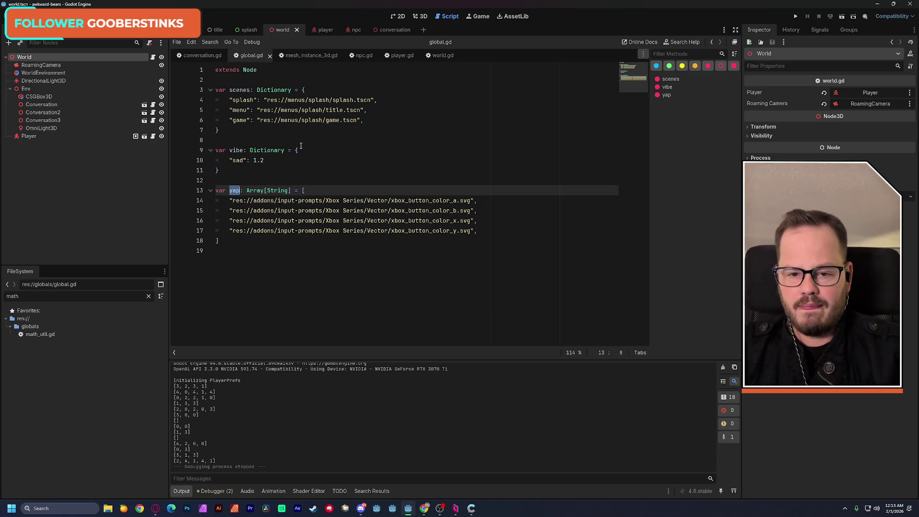
{"action": "left_click", "coordinate": [399, 55]}
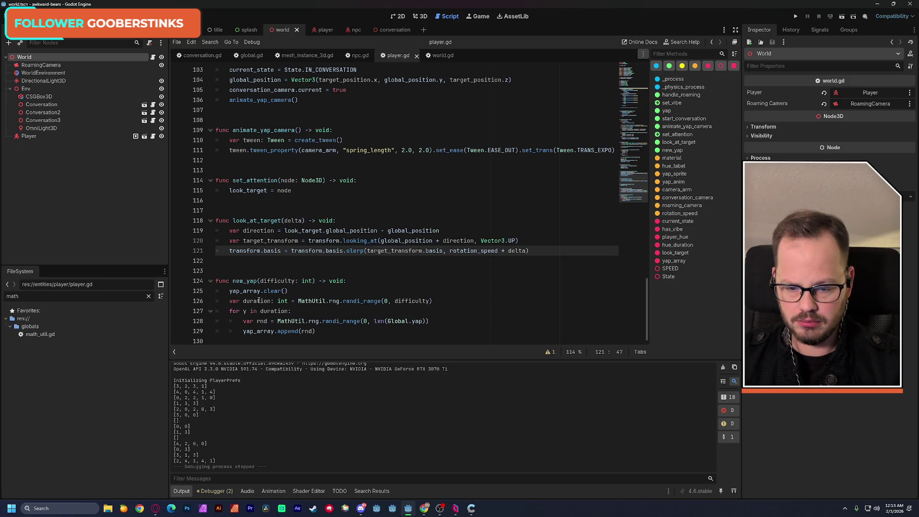
- Change line 128's range end to len(Global.yap) - 1 and save
{"action": "left_click", "coordinate": [426, 321]}
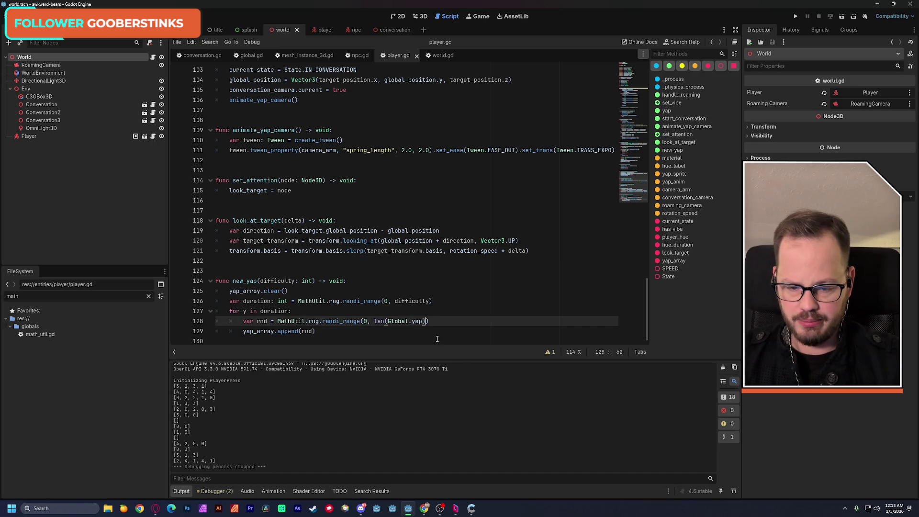
{"action": "type", "text": "-1"}
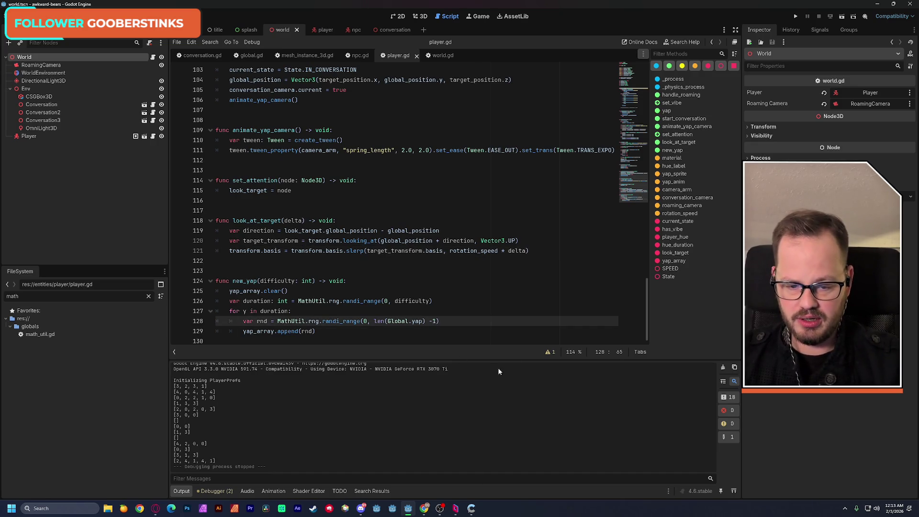
{"action": "key", "text": "Left"}
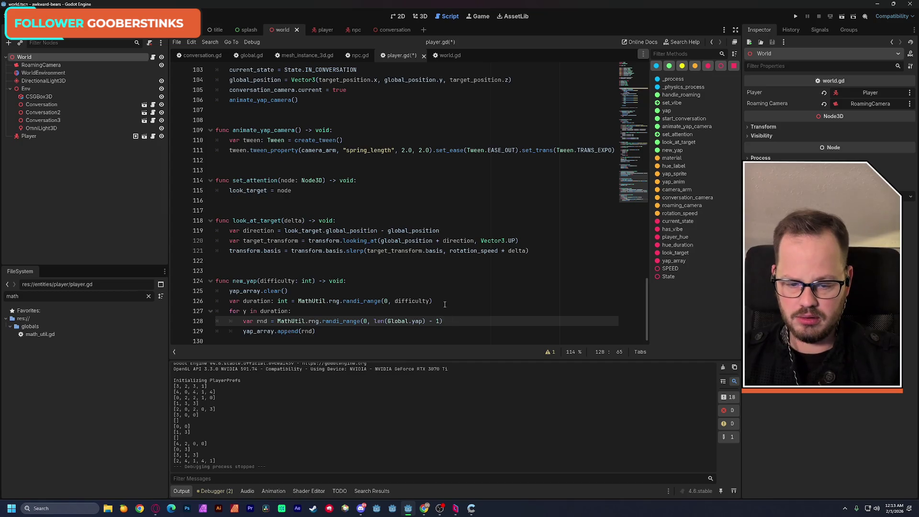
{"action": "left_click", "coordinate": [445, 304]}
{"action": "key", "text": "ctrl+s"}
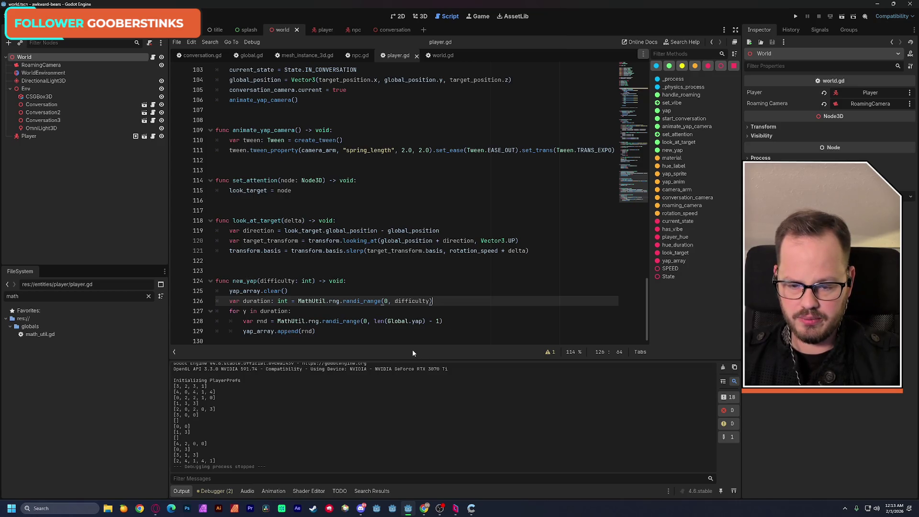
- Retype difficulty) on line 126's duration and run the project again
{"action": "left_click_drag", "start_coordinate": [243, 301], "coordinate": [434, 301]}
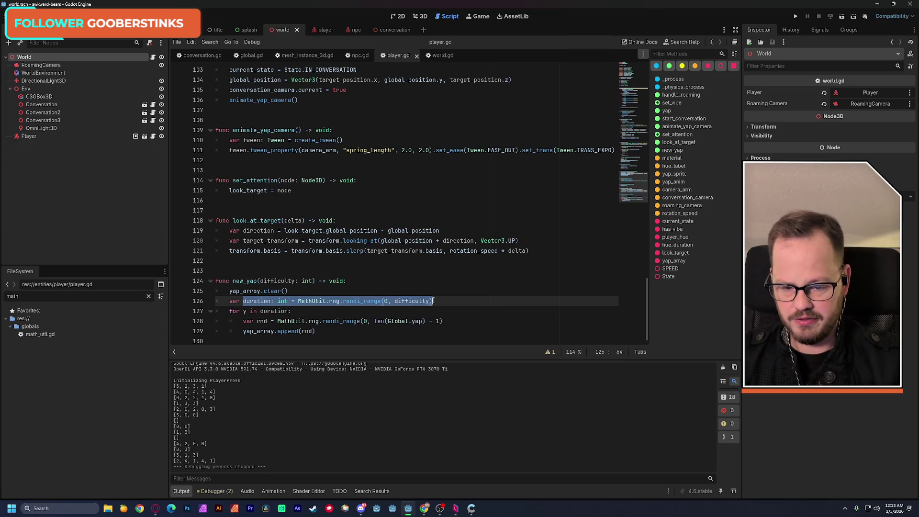
{"action": "double_click", "coordinate": [410, 300]}
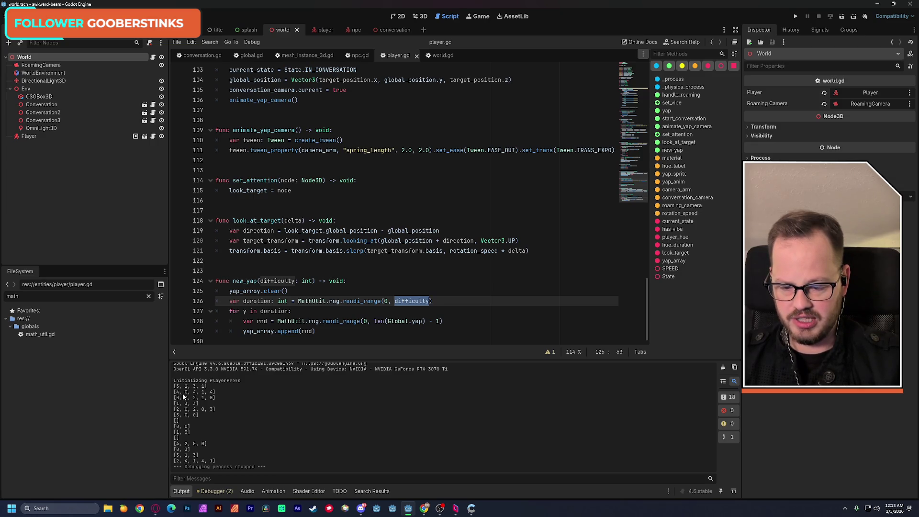
{"action": "type", "text": "difficulty)"}
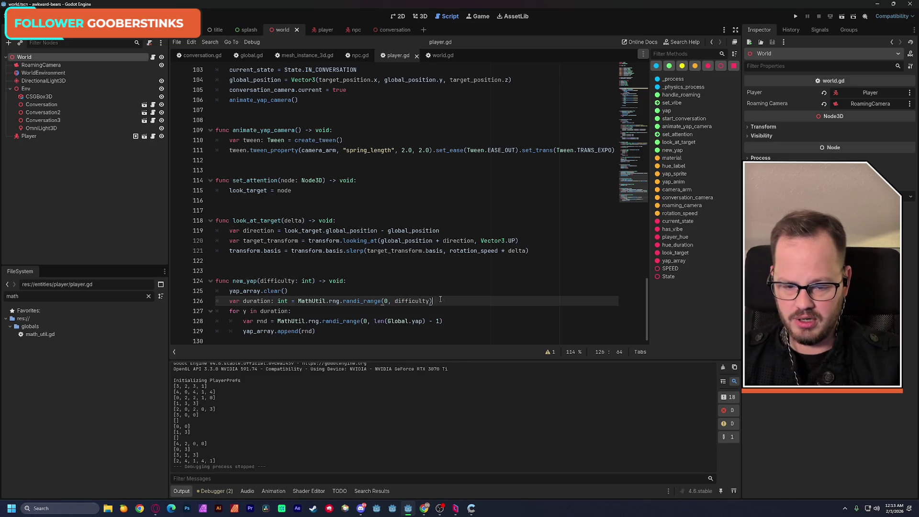
{"action": "left_click", "coordinate": [842, 18]}
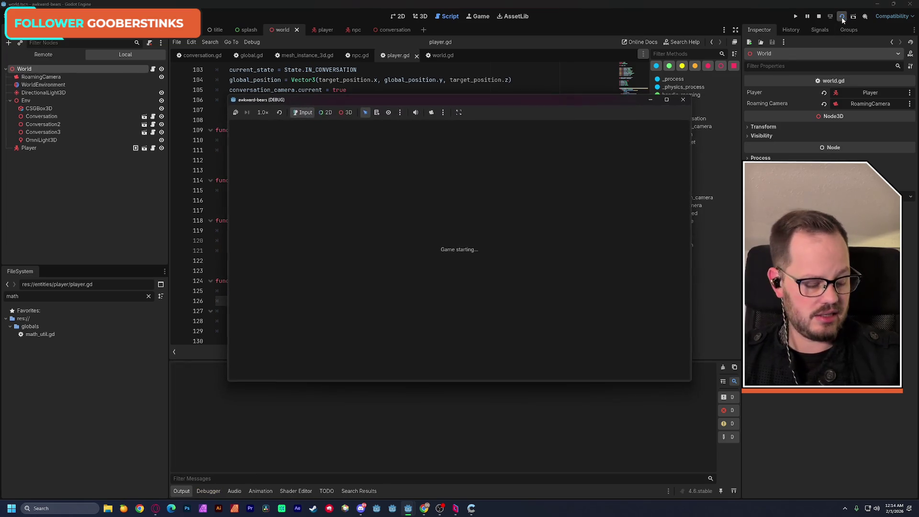
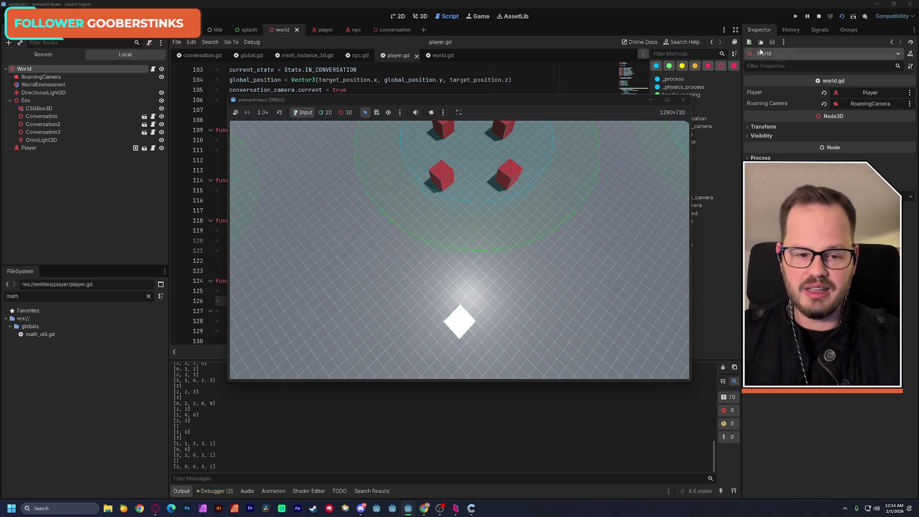
- Stop the test game, delete the blank line below conversation_center in npc.gd, and save
{"action": "left_click", "coordinate": [685, 103]}
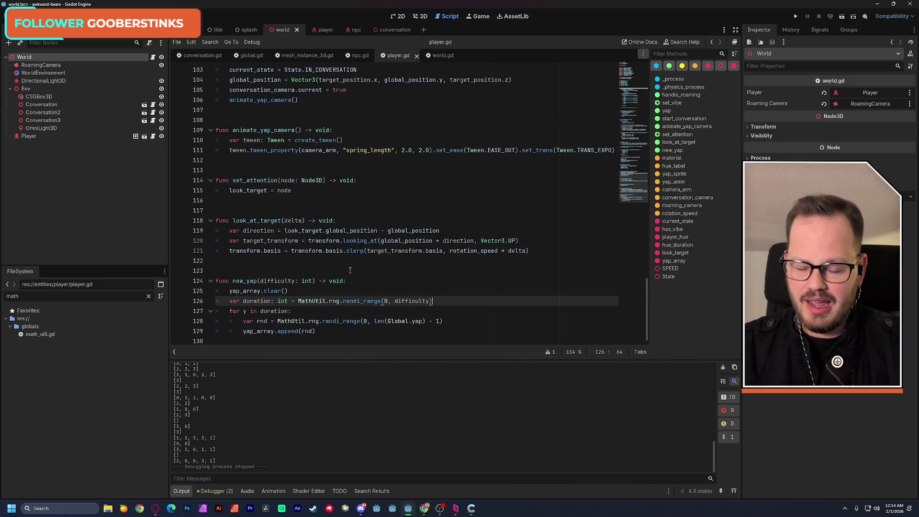
{"action": "left_click", "coordinate": [360, 60]}
{"action": "left_click", "coordinate": [358, 234]}
{"action": "left_click", "coordinate": [336, 243]}
{"action": "key", "text": "BackSpace"}
{"action": "key", "text": "ctrl+s"}
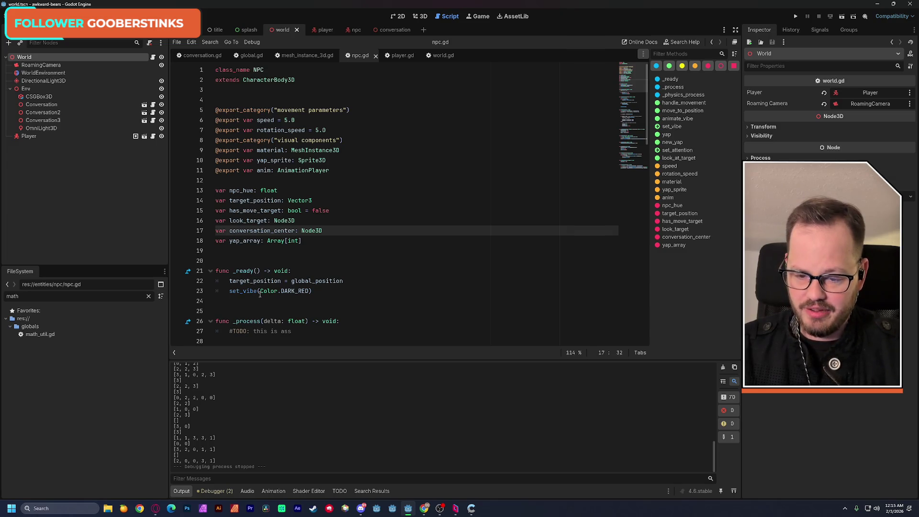
- Review npc.gd's variable declarations, including yap_array
{"action": "mouse_move", "coordinate": [260, 294]}
{"action": "left_click", "coordinate": [259, 258]}
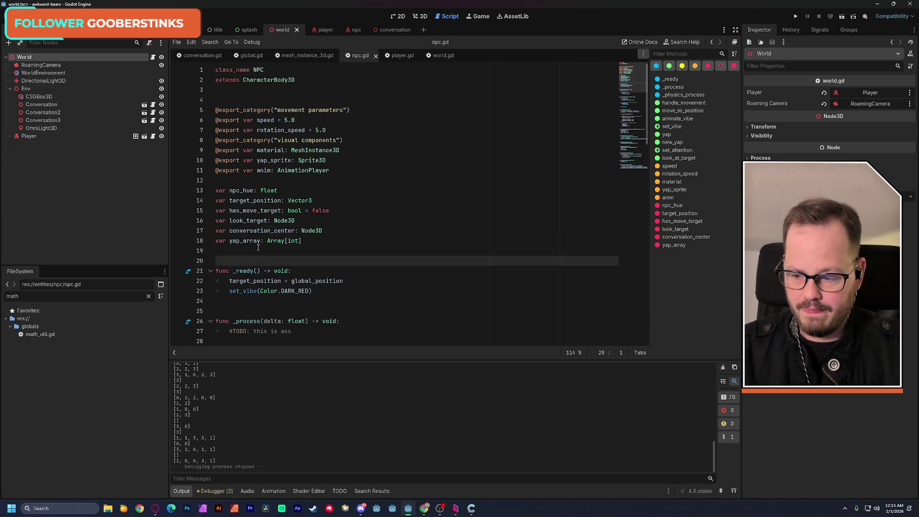
{"action": "left_click", "coordinate": [258, 247]}
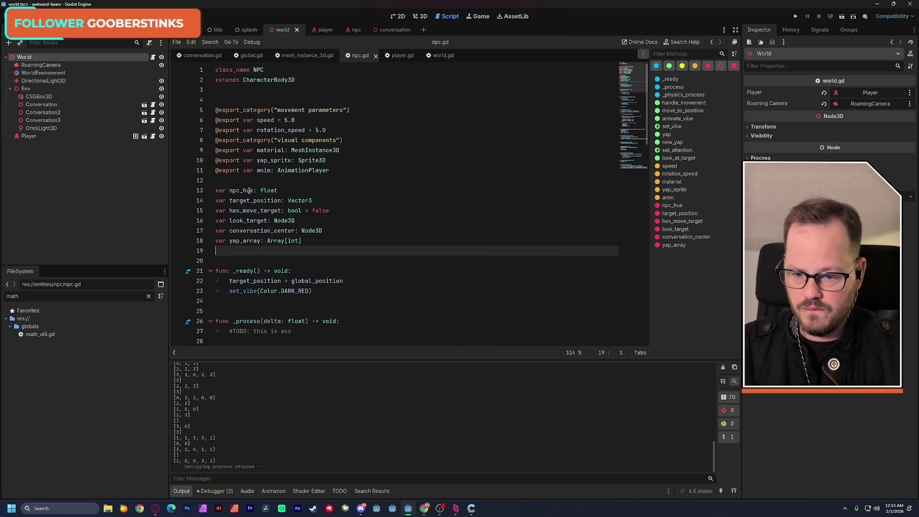
{"action": "left_click", "coordinate": [246, 182]}
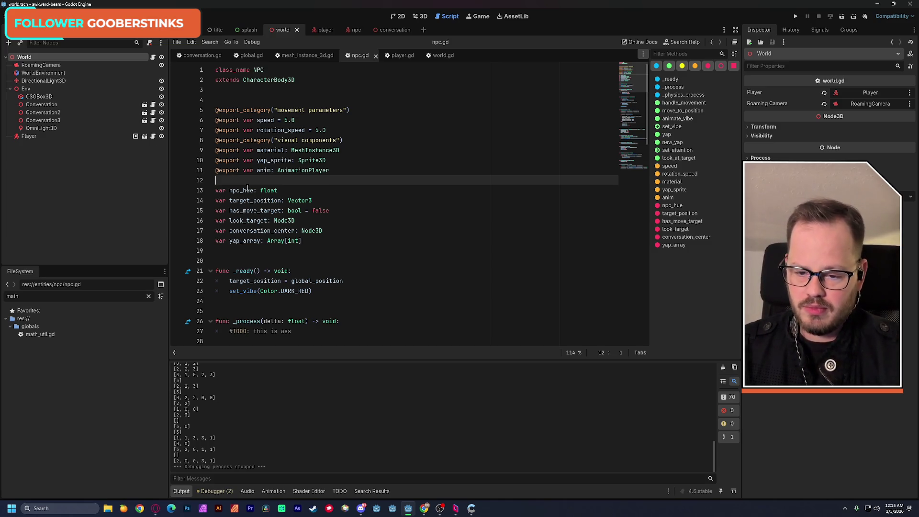
{"action": "double_click", "coordinate": [244, 241]}
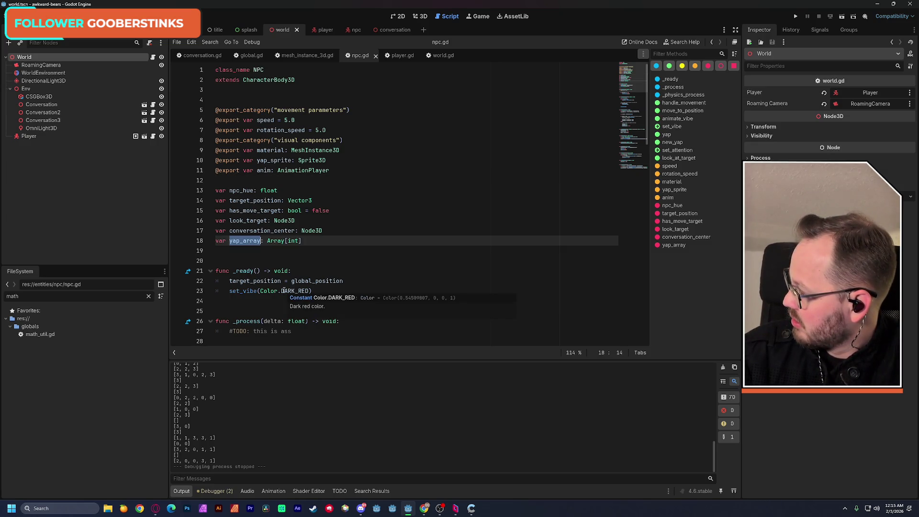
{"action": "left_click", "coordinate": [261, 264]}
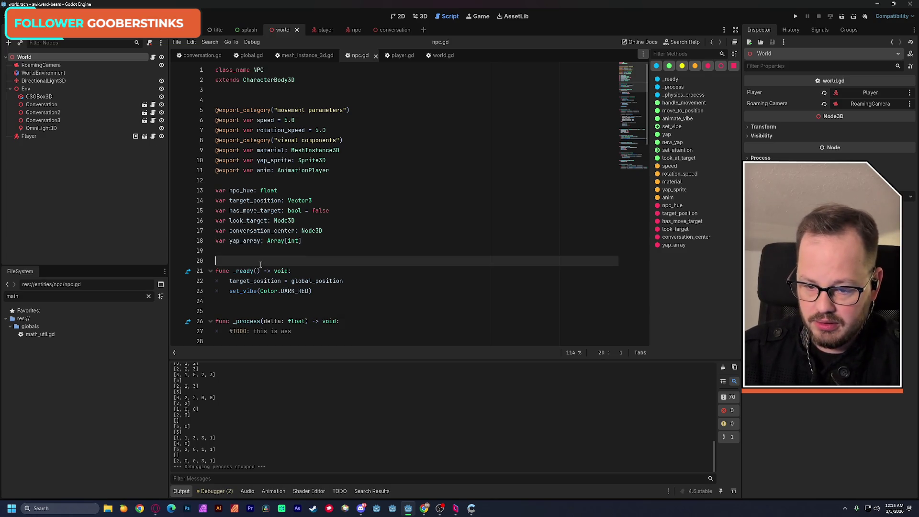
{"action": "left_click", "coordinate": [273, 311]}
- Inspect the set_attention function near the bottom of npc.gd, then switch to conversation.gd
{"action": "scroll", "coordinate": [282, 301], "scroll_direction": "down", "scroll_amount": 4}
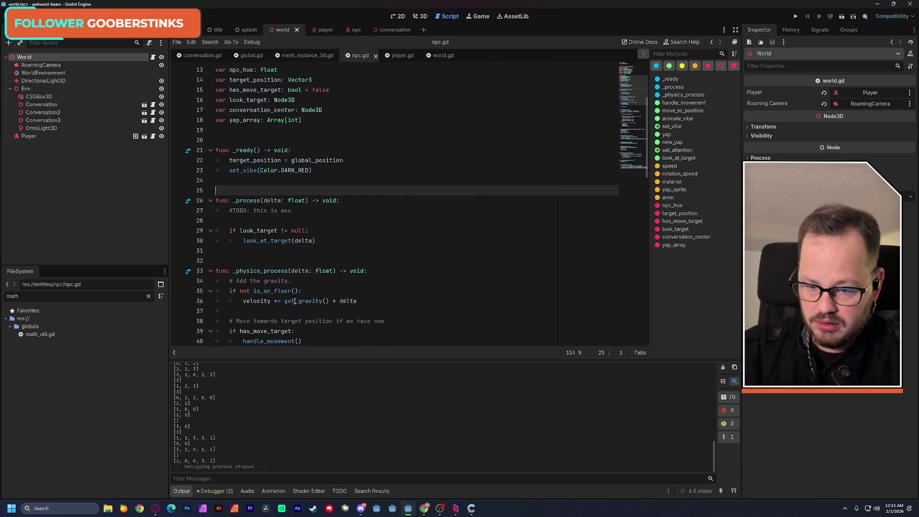
{"action": "mouse_move", "coordinate": [299, 301]}
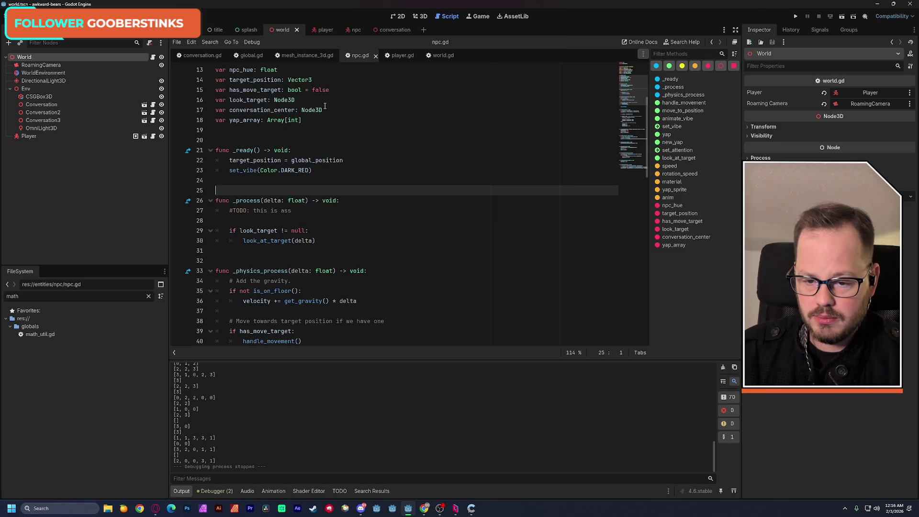
{"action": "scroll", "coordinate": [325, 106], "scroll_direction": "down", "scroll_amount": 1}
{"action": "left_click_drag", "start_coordinate": [617, 104], "coordinate": [644, 164]}
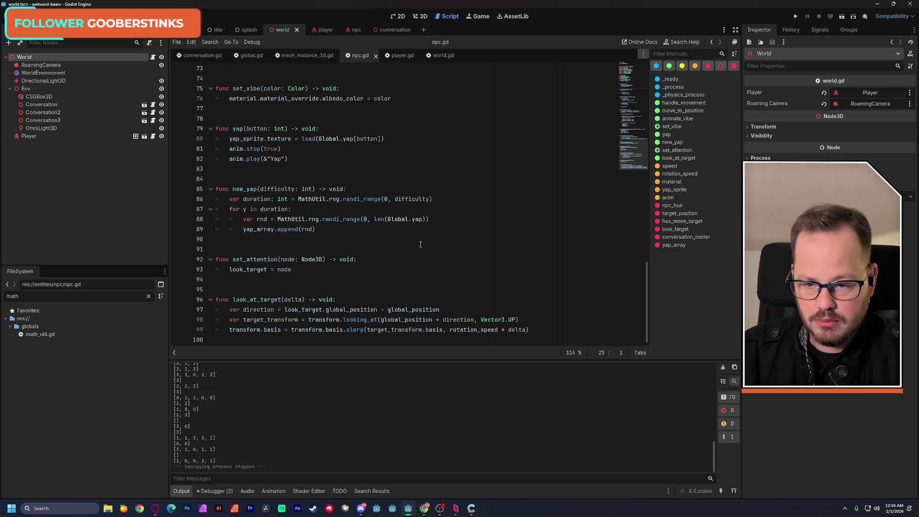
{"action": "double_click", "coordinate": [262, 259]}
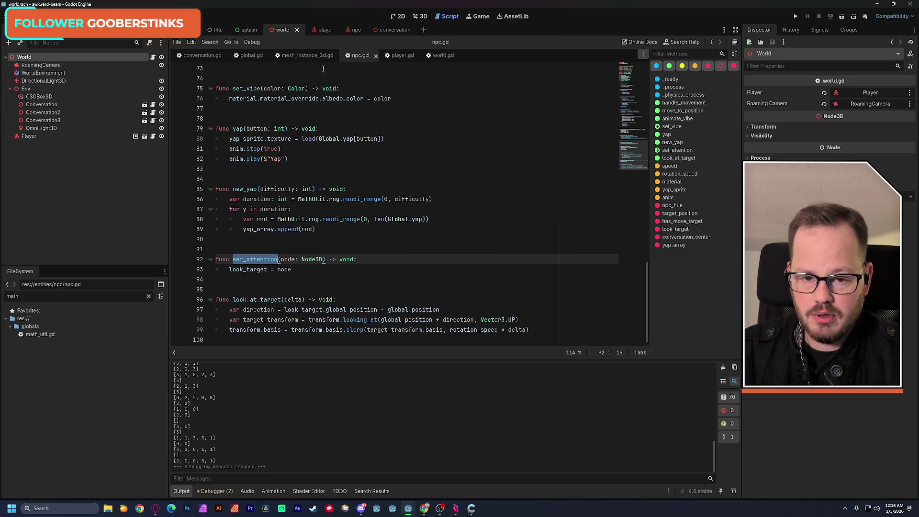
{"action": "left_click", "coordinate": [199, 55]}
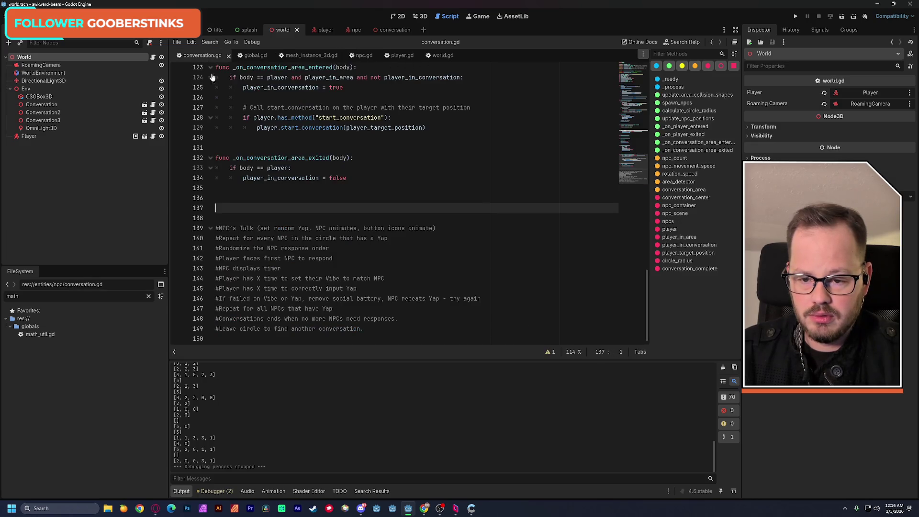
{"action": "scroll", "coordinate": [323, 274], "scroll_direction": "up", "scroll_amount": 1}
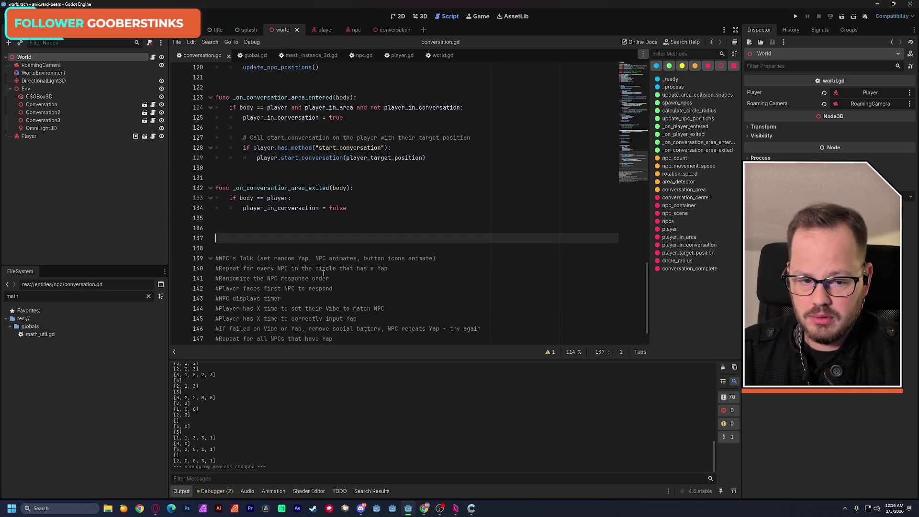
{"action": "scroll", "coordinate": [630, 166], "scroll_direction": "up", "scroll_amount": 1}
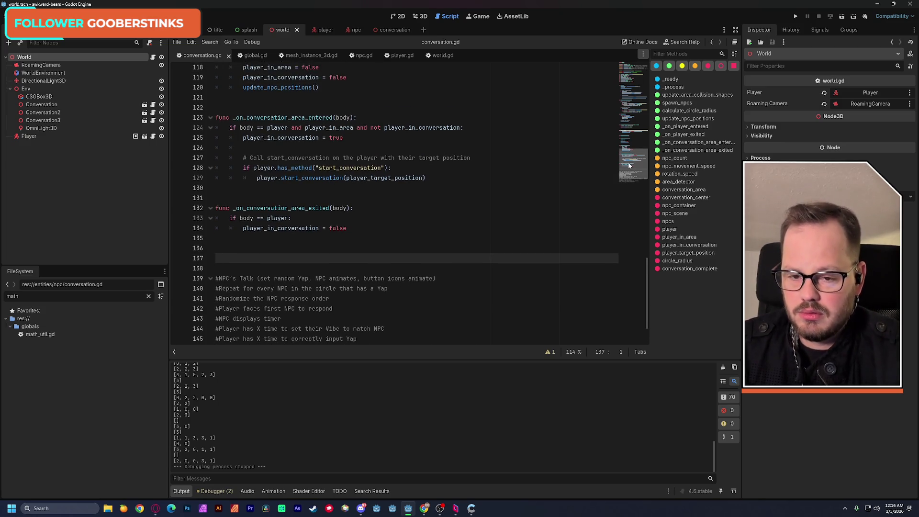
{"action": "scroll", "coordinate": [628, 163], "scroll_direction": "up", "scroll_amount": 3}
{"action": "left_click_drag", "start_coordinate": [625, 156], "coordinate": [619, 142]}
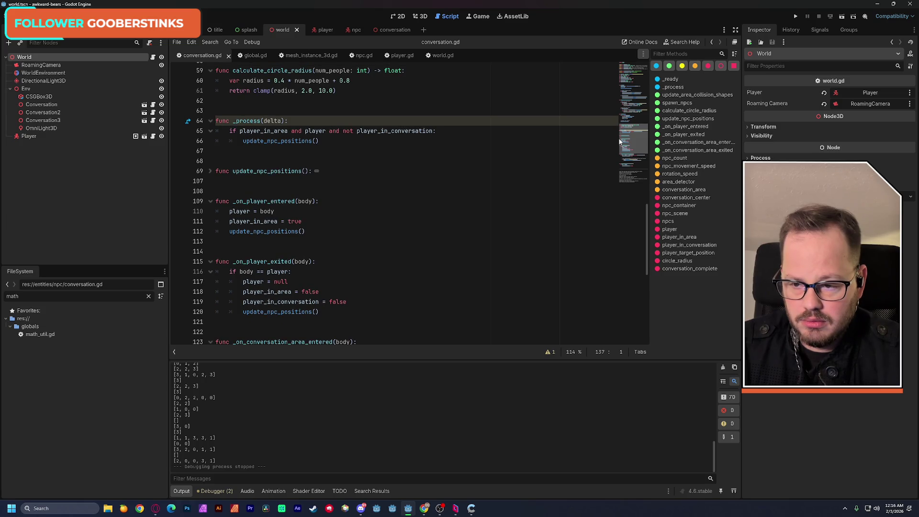
{"action": "left_click_drag", "start_coordinate": [619, 142], "coordinate": [632, 75]}
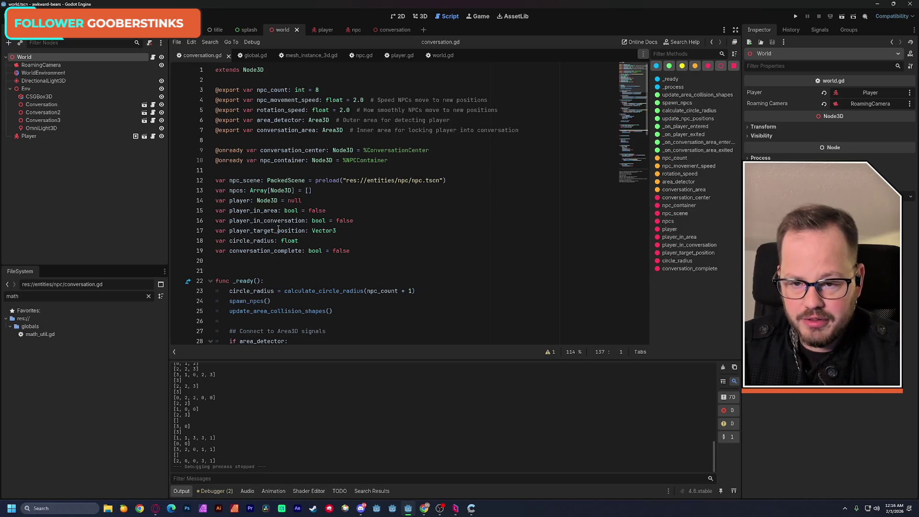
{"action": "double_click", "coordinate": [237, 190]}
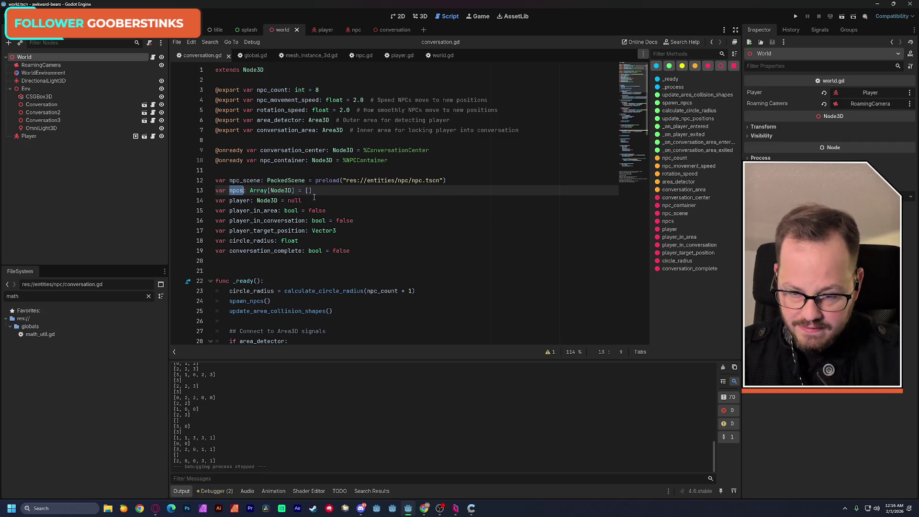
{"action": "scroll", "coordinate": [313, 201], "scroll_direction": "down", "scroll_amount": 4}
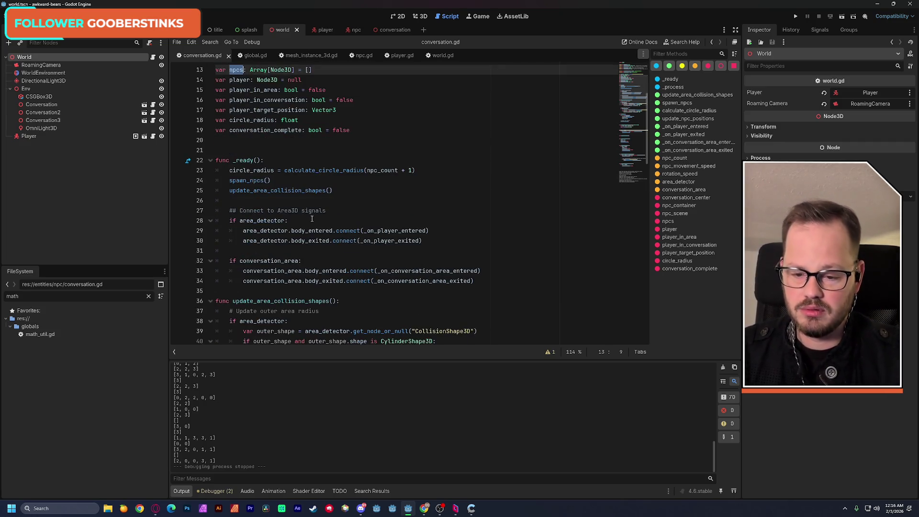
{"action": "scroll", "coordinate": [312, 219], "scroll_direction": "down", "scroll_amount": 2}
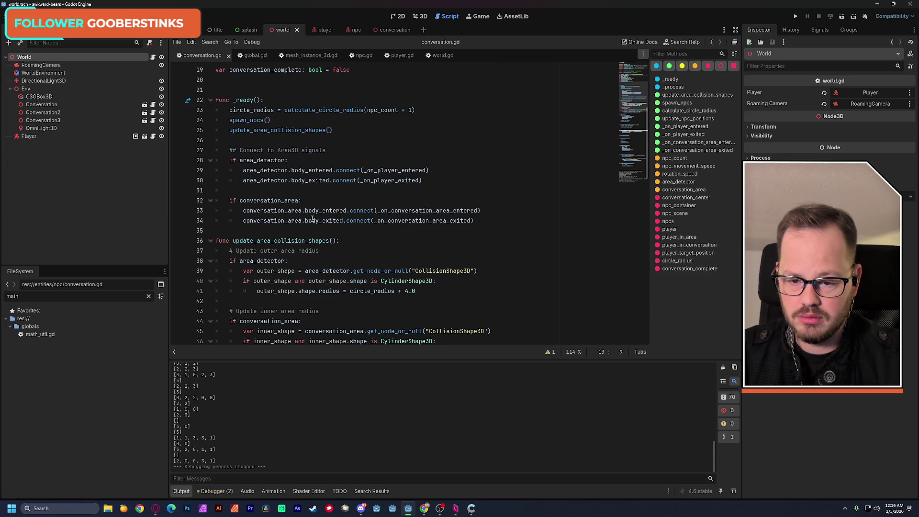
{"action": "scroll", "coordinate": [313, 219], "scroll_direction": "down", "scroll_amount": 3}
{"action": "scroll", "coordinate": [501, 206], "scroll_direction": "down", "scroll_amount": 1}
{"action": "scroll", "coordinate": [500, 205], "scroll_direction": "up", "scroll_amount": 1}
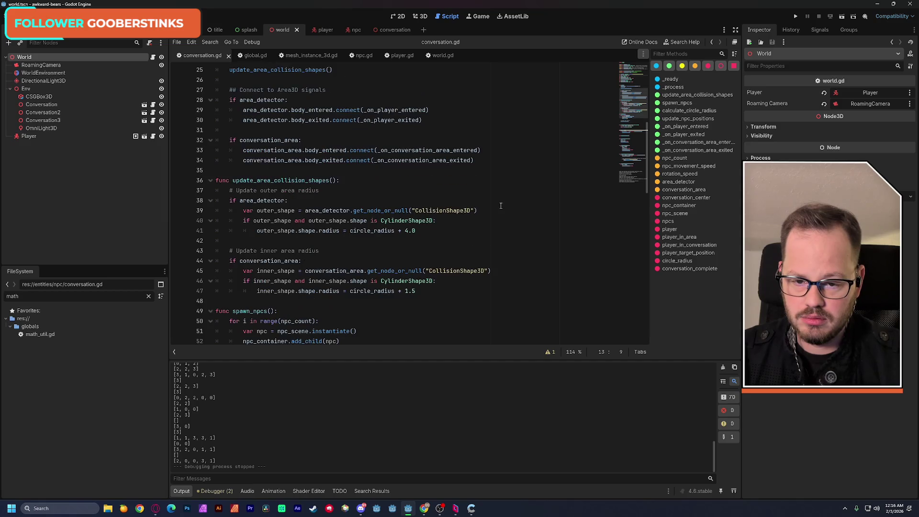
{"action": "scroll", "coordinate": [500, 205], "scroll_direction": "down", "scroll_amount": 5}
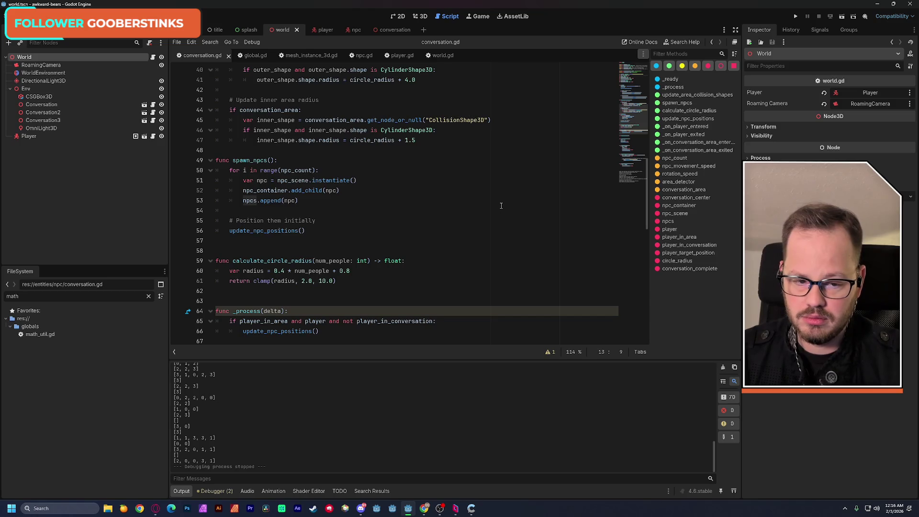
{"action": "left_click_drag", "start_coordinate": [621, 163], "coordinate": [620, 159]}
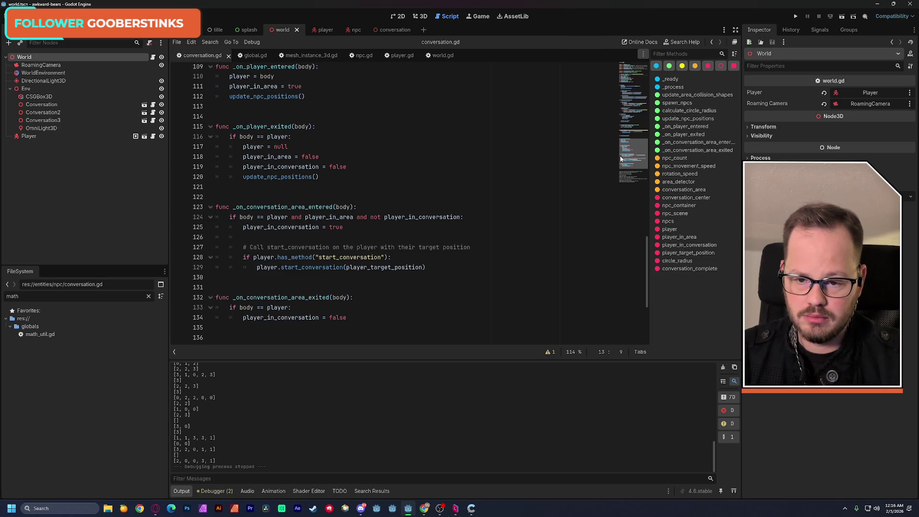
{"action": "left_click_drag", "start_coordinate": [619, 156], "coordinate": [619, 161]}
{"action": "left_click", "coordinate": [245, 296]}
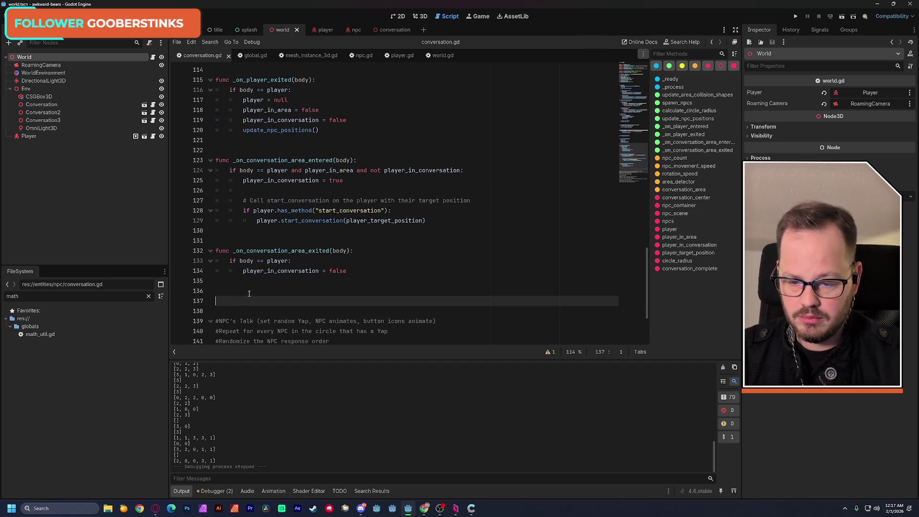
- Write set_npc_attention(index: int) -> void with an index == -1 check looping npcs to call npc.set_attention
{"action": "type", "text": "func set"}
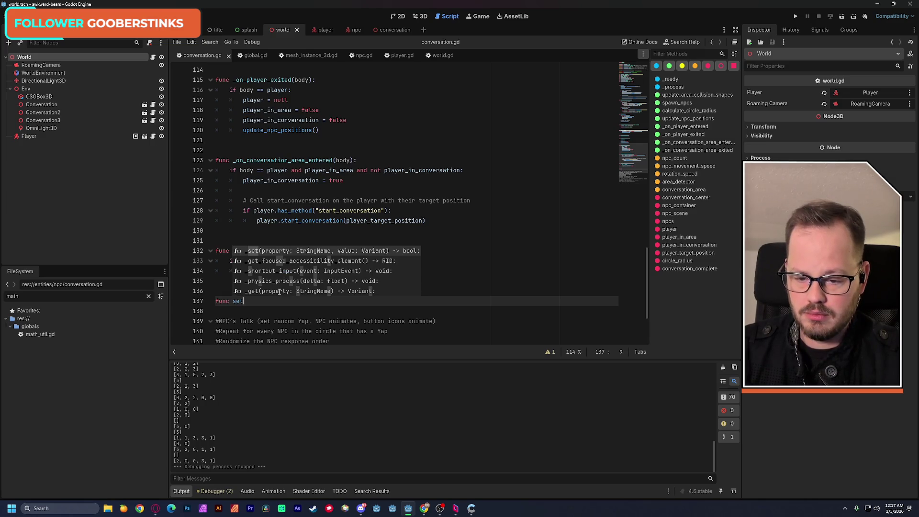
{"action": "type", "text": "_npc"}
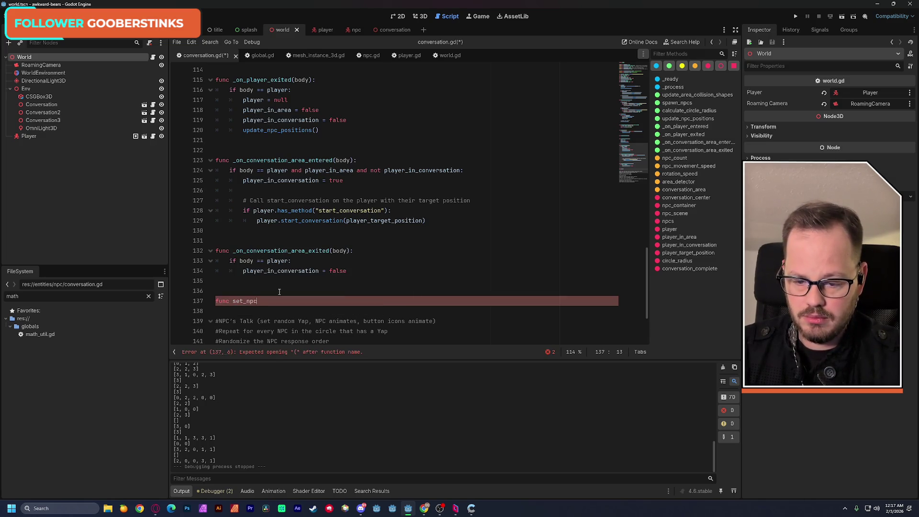
{"action": "type", "text": "_attention"}
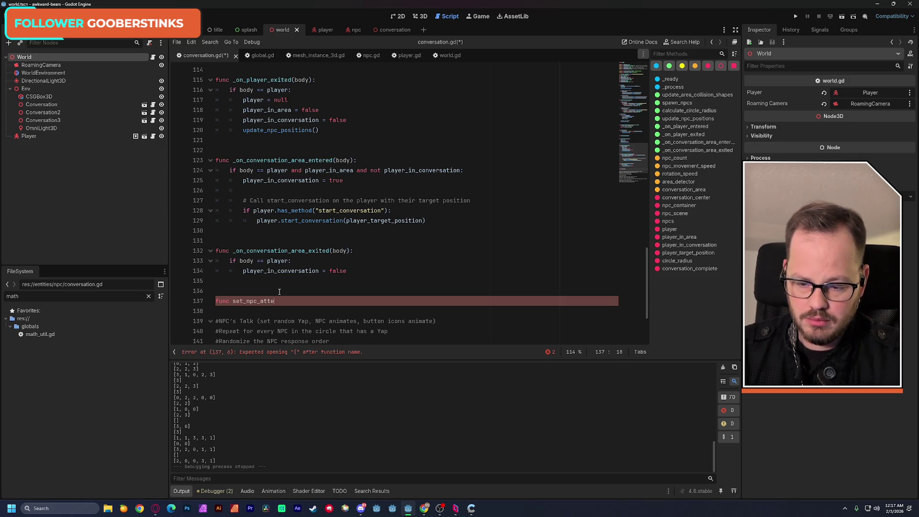
{"action": "type", "text": "("}
{"action": "type", "text": "index"}
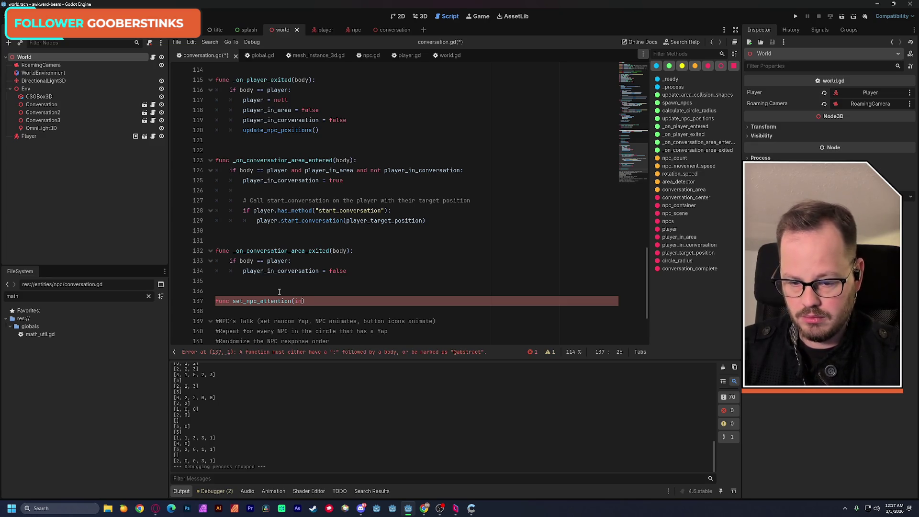
{"action": "type", "text": ": int) -> "}
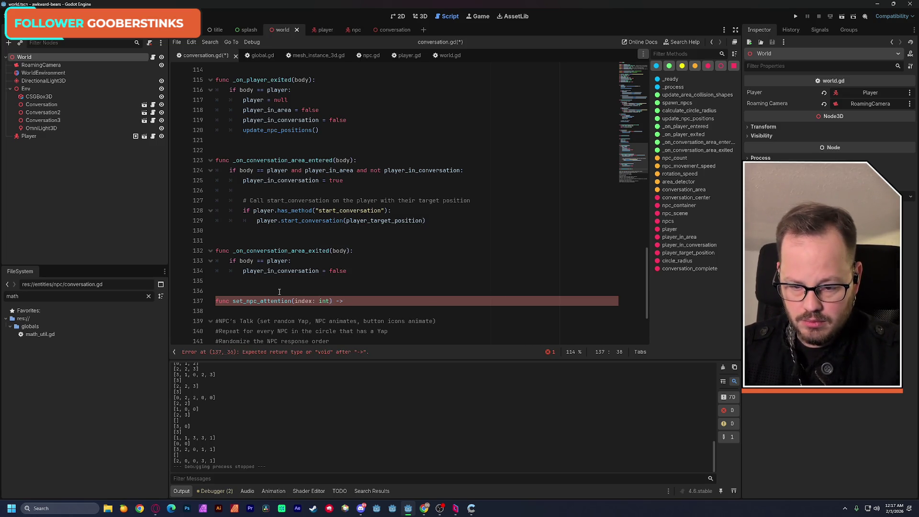
{"action": "type", "text": "void:"}
{"action": "key", "text": "Return"}
{"action": "type", "text": "if in"}
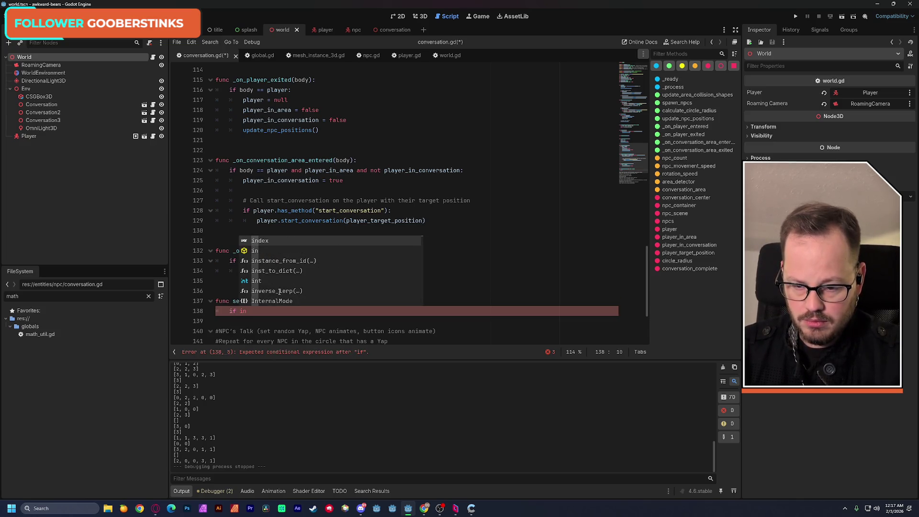
{"action": "type", "text": "dex == -1"}
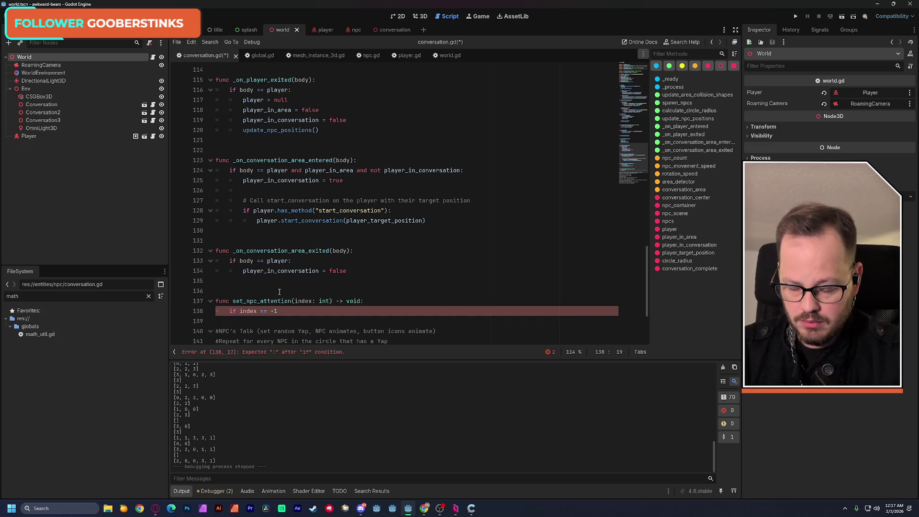
{"action": "type", "text": ":"}
{"action": "key", "text": "Return"}
{"action": "type", "text": "for "}
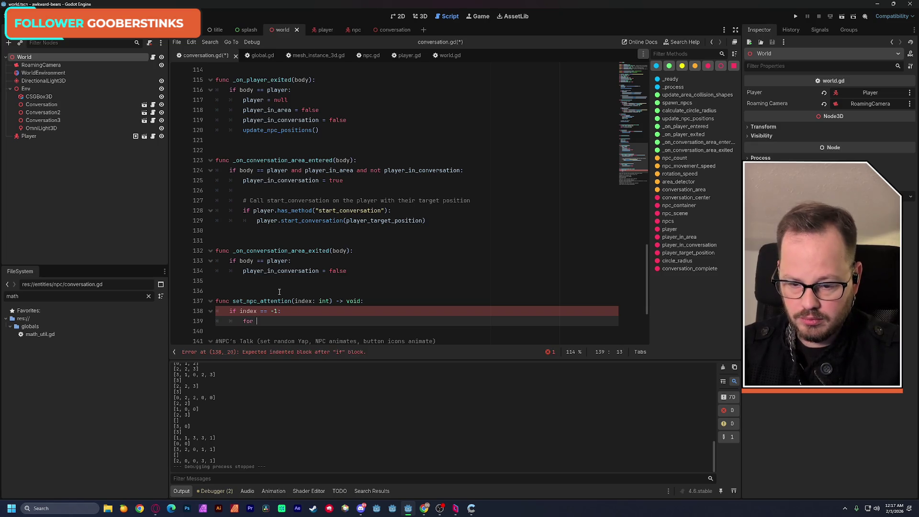
{"action": "type", "text": "npc "}
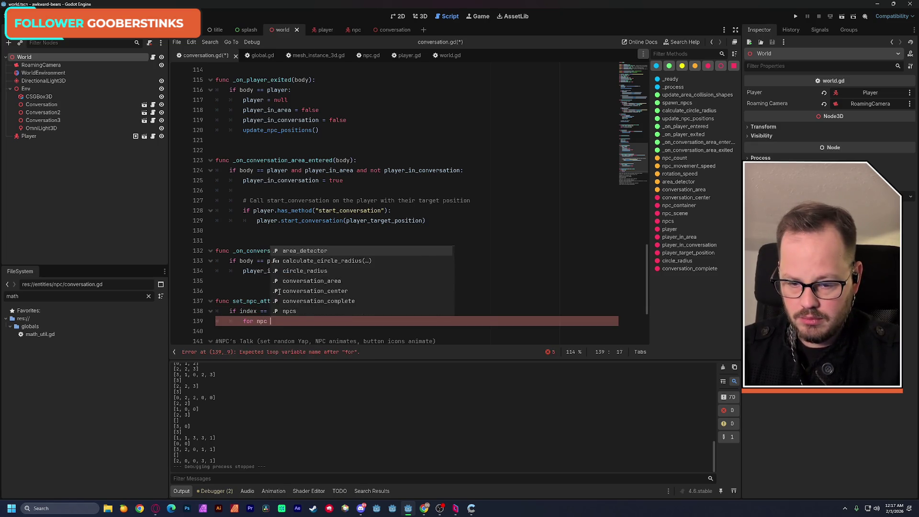
{"action": "type", "text": "in np"}
{"action": "key", "text": "Return"}
{"action": "type", "text": ":"}
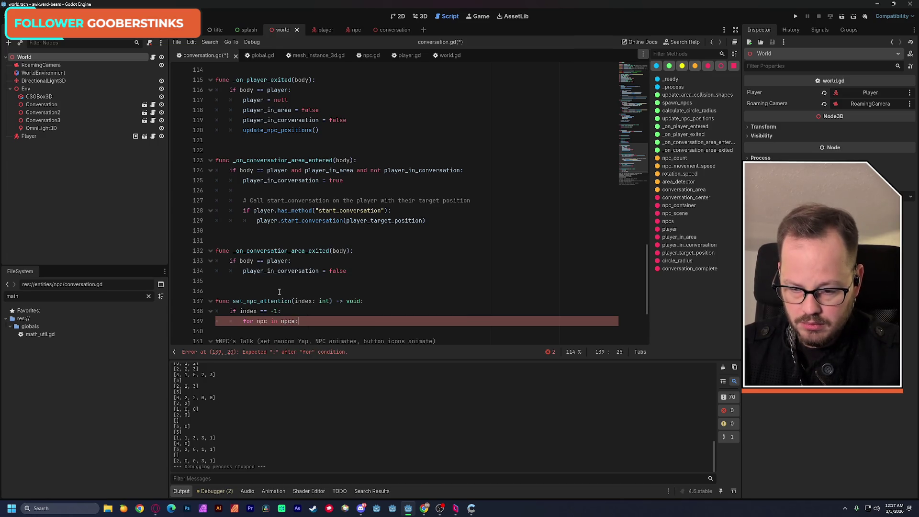
{"action": "key", "text": "Return"}
{"action": "scroll", "coordinate": [411, 264], "scroll_direction": "down", "scroll_amount": 3}
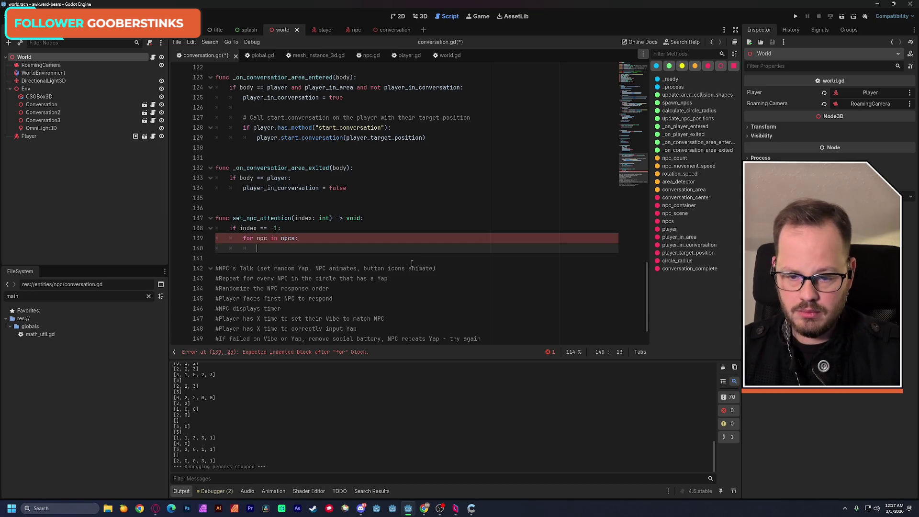
{"action": "type", "text": "npc"}
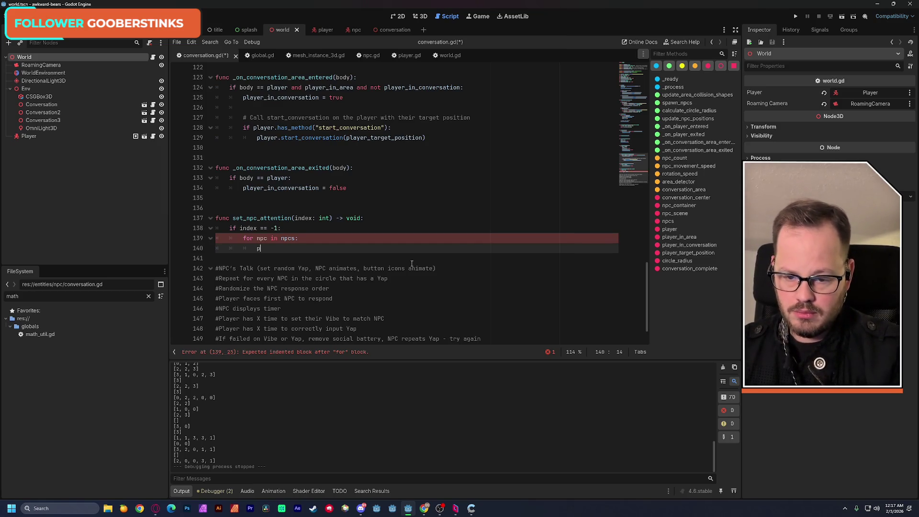
{"action": "type", "text": "."}
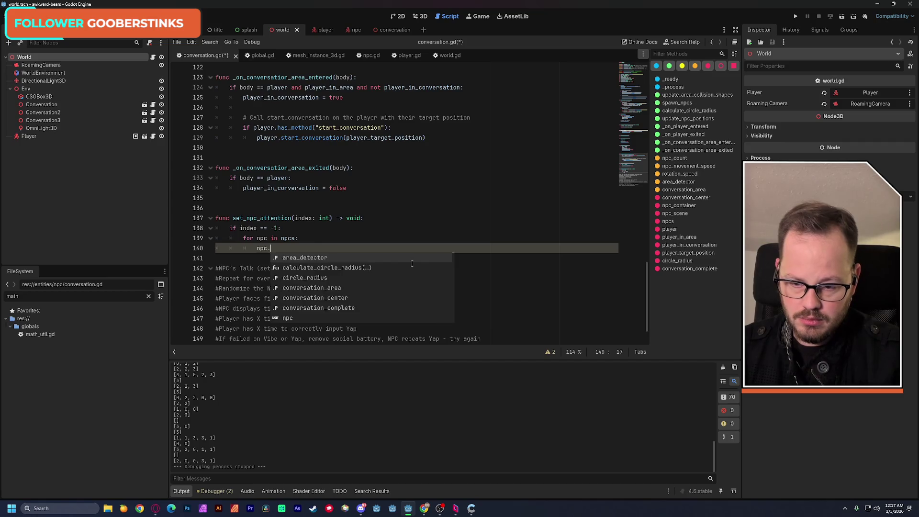
{"action": "type", "text": "set_attention"}
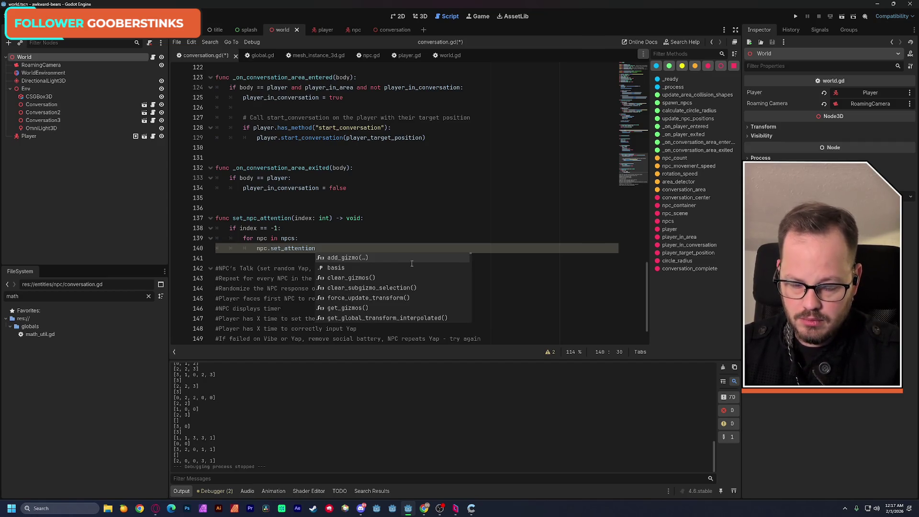
{"action": "type", "text": "("}
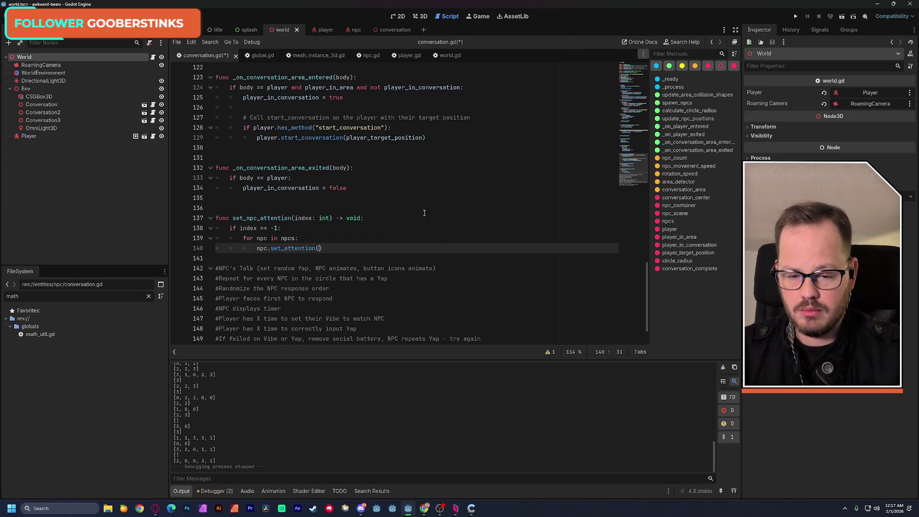
- Add a 'node: Node3D' parameter after checking set_attention's signature in npc.gd
{"action": "left_click", "coordinate": [330, 219]}
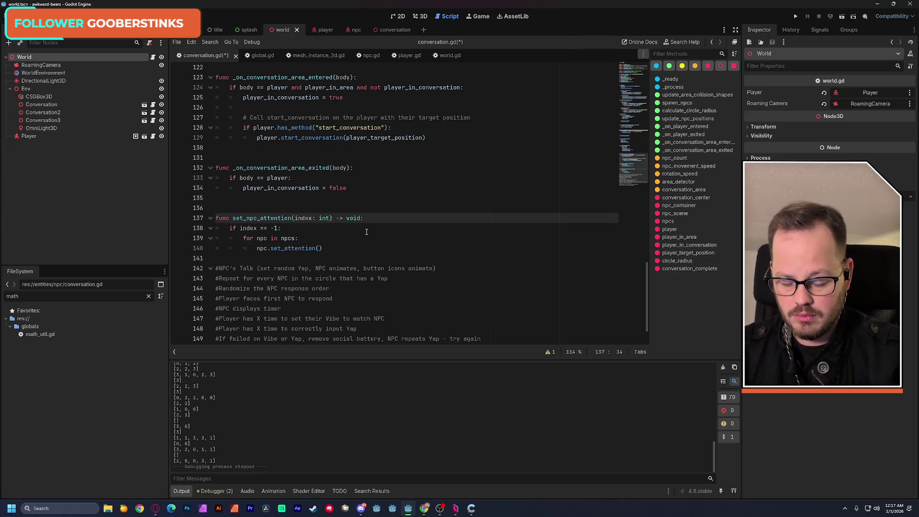
{"action": "type", "text": ":"}
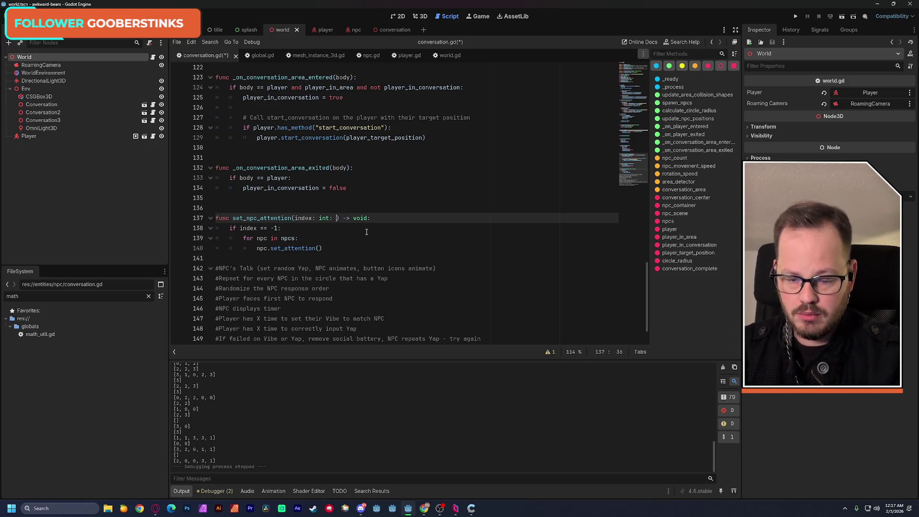
{"action": "key", "text": "BackSpace"}
{"action": "key", "text": "BackSpace"}
{"action": "key", "text": "BackSpace"}
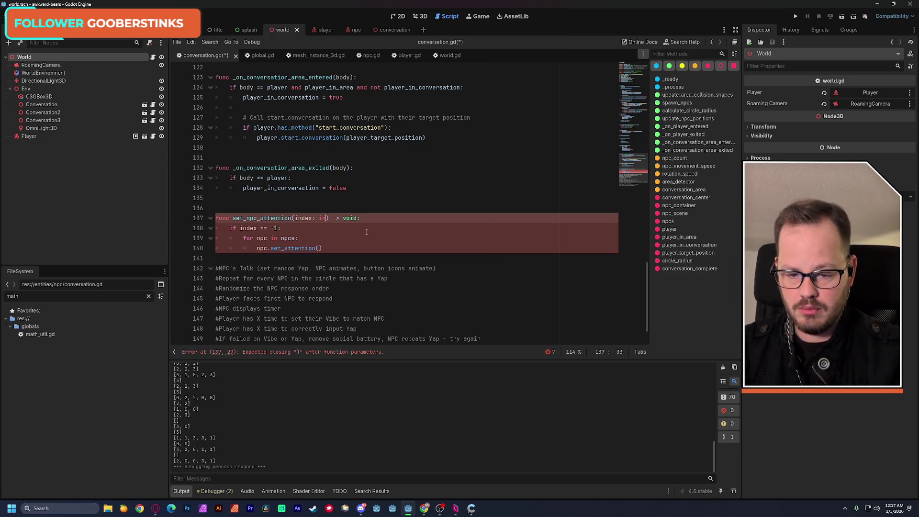
{"action": "type", "text": "t, "}
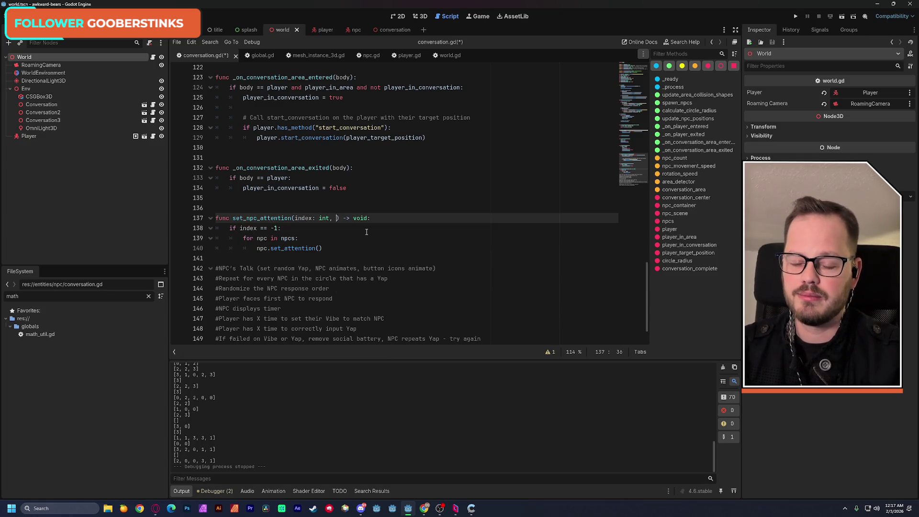
{"action": "type", "text": "node"}
{"action": "key", "text": "BackSpace"}
{"action": "key", "text": "BackSpace"}
{"action": "key", "text": "BackSpace"}
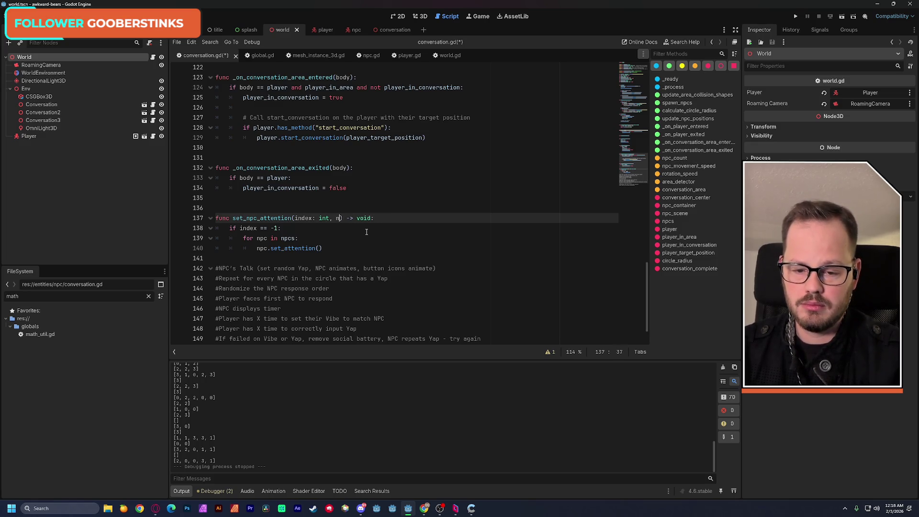
{"action": "left_click", "coordinate": [368, 56]}
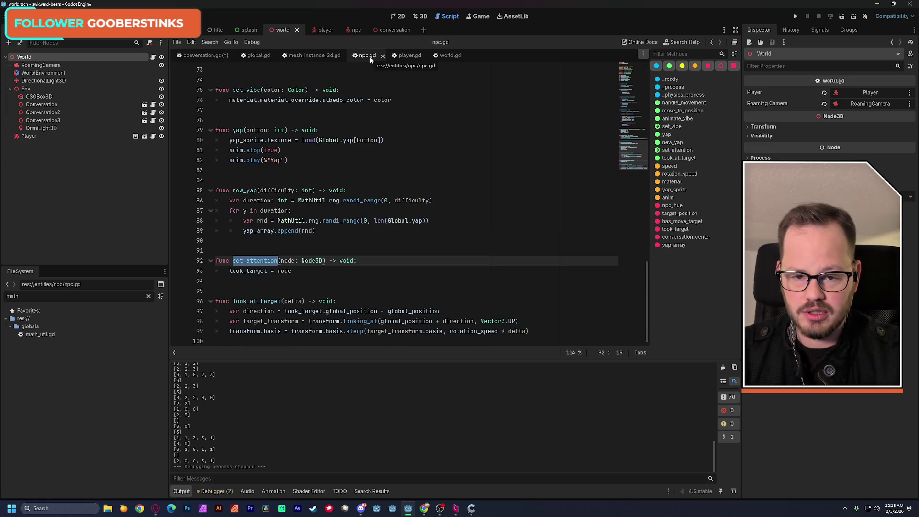
{"action": "left_click", "coordinate": [206, 55]}
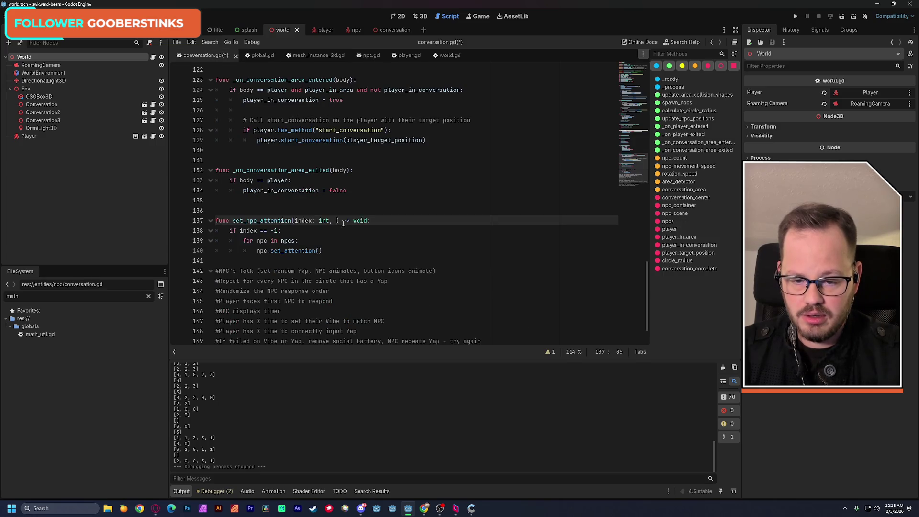
{"action": "type", "text": "node: node"}
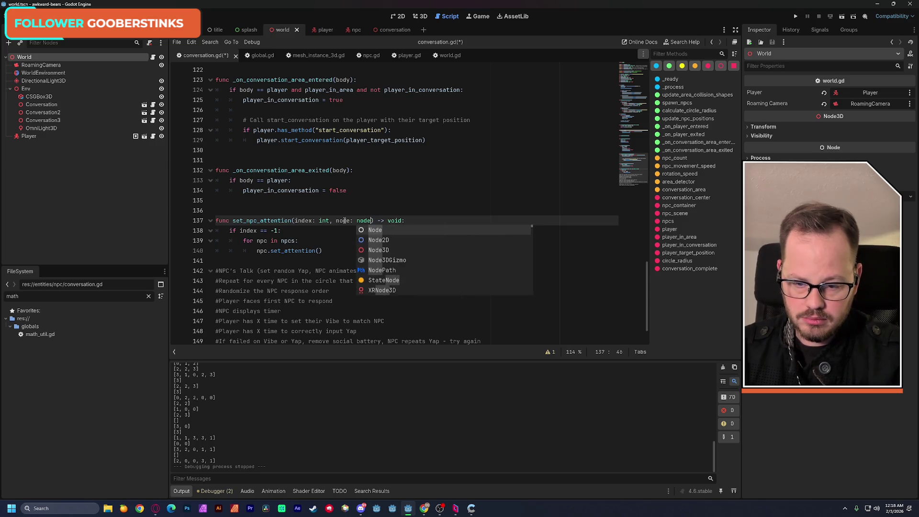
{"action": "type", "text": "3"}
{"action": "key", "text": "Return"}
- Pass node as the set_attention argument and save conversation.gd
{"action": "double_click", "coordinate": [343, 221]}
{"action": "key", "text": "ctrl+c"}
{"action": "left_click", "coordinate": [320, 250]}
{"action": "key", "text": "ctrl+v"}
{"action": "left_click", "coordinate": [417, 243]}
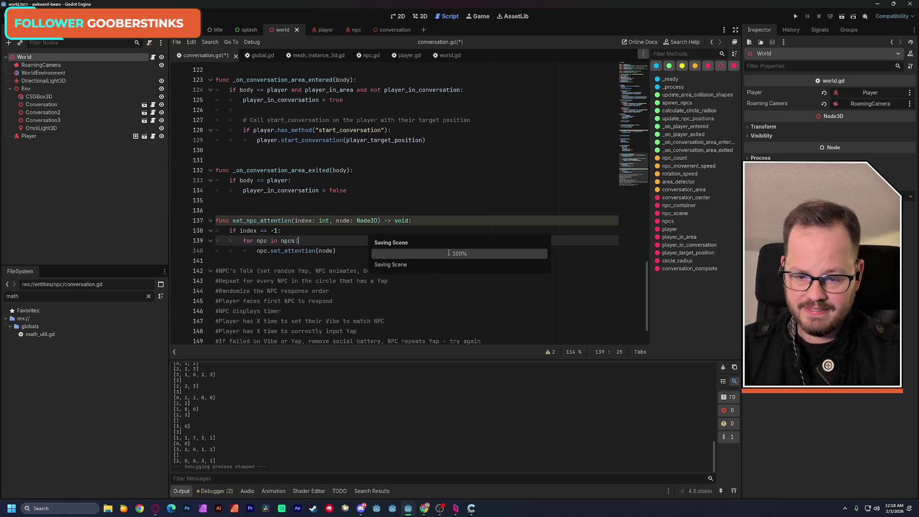
{"action": "key", "text": "ctrl+s"}
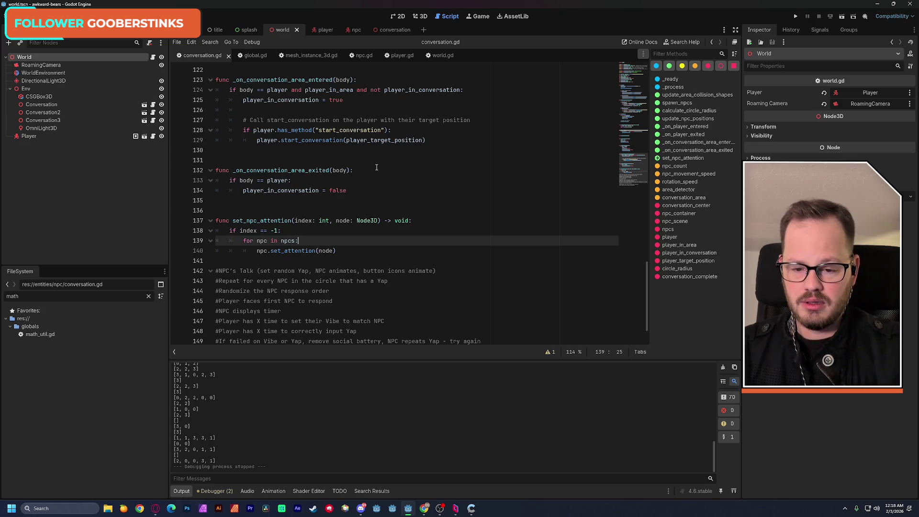
- Type the loop variable as 'npc: NPC', retype the node argument, save, and start a line after the loop
{"action": "left_click", "coordinate": [268, 241]}
{"action": "type", "text": ": n"}
{"action": "type", "text": "pc"}
{"action": "key", "text": "Return"}
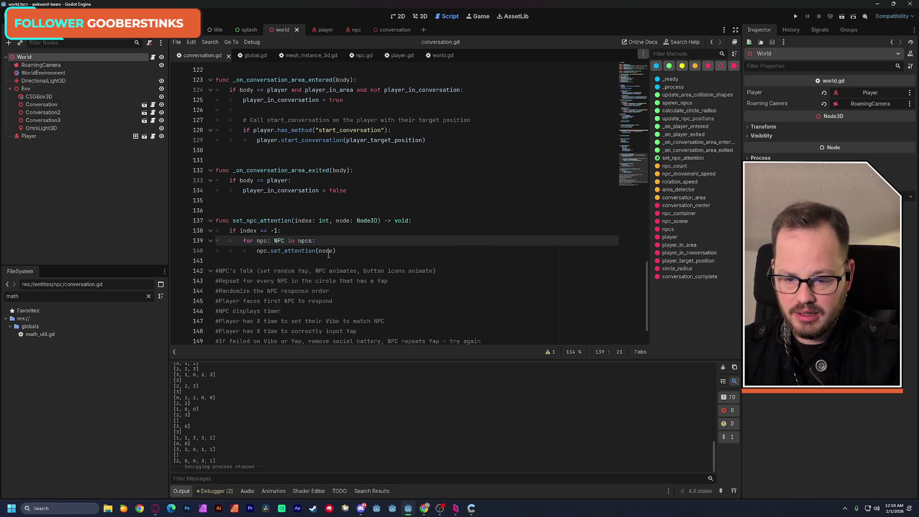
{"action": "double_click", "coordinate": [325, 251]}
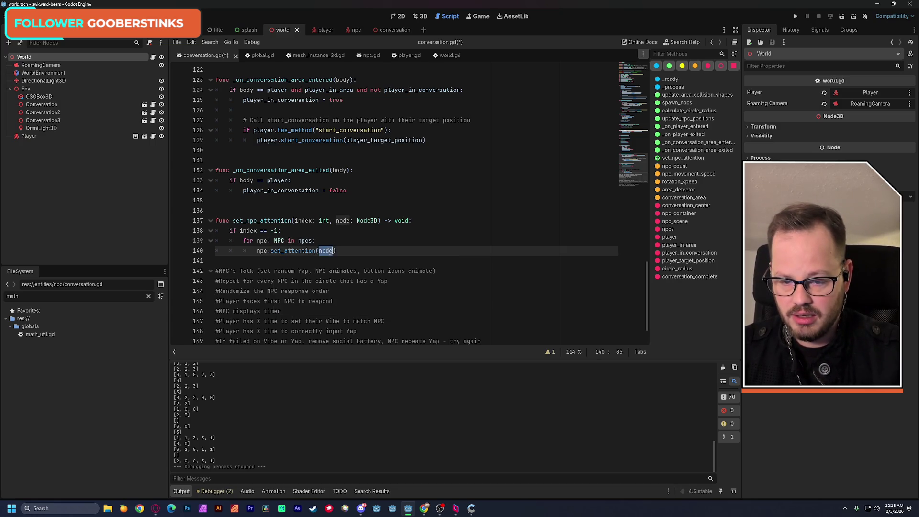
{"action": "key", "text": "BackSpace"}
{"action": "left_click", "coordinate": [376, 230]}
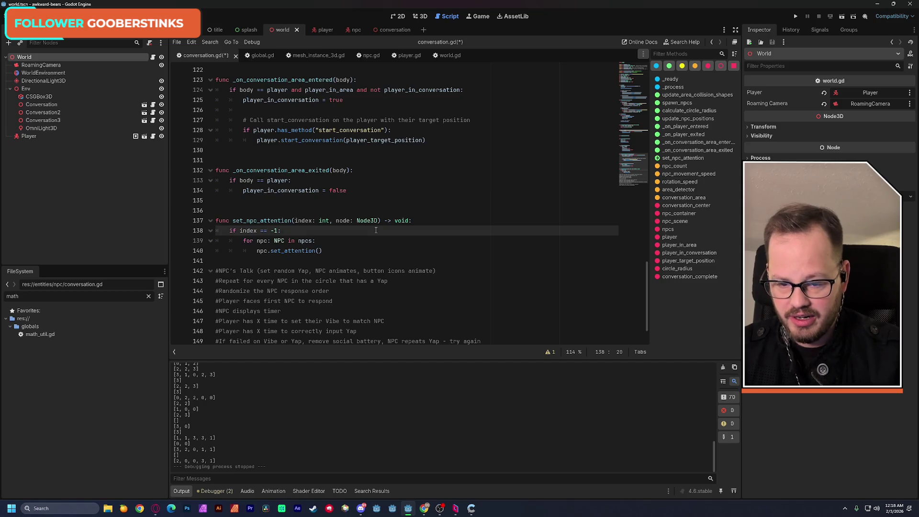
{"action": "left_click", "coordinate": [320, 250]}
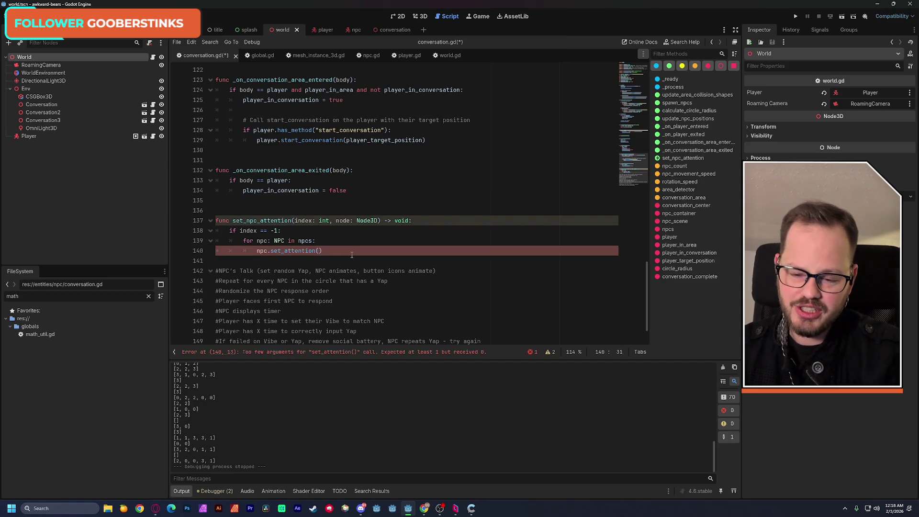
{"action": "type", "text": "node"}
{"action": "left_click", "coordinate": [354, 241]}
{"action": "key", "text": "ctrl+s"}
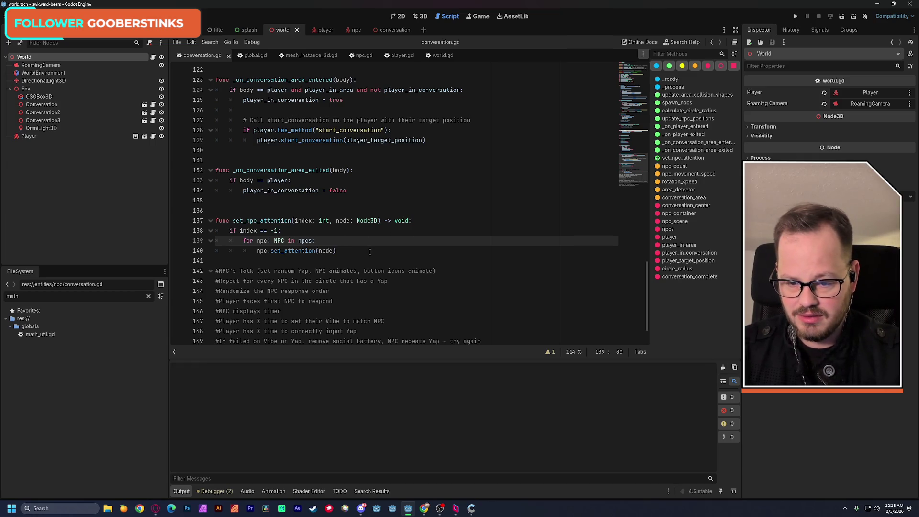
{"action": "left_click", "coordinate": [344, 252]}
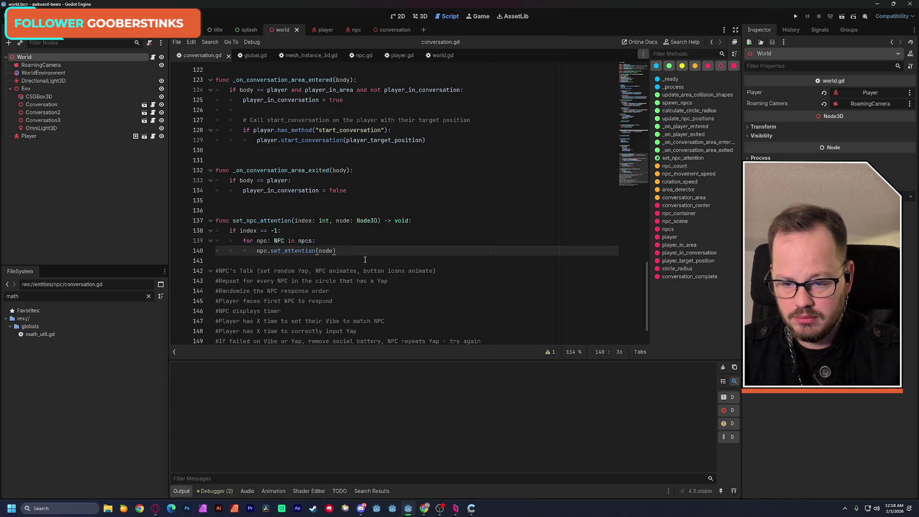
{"action": "key", "text": "Return"}
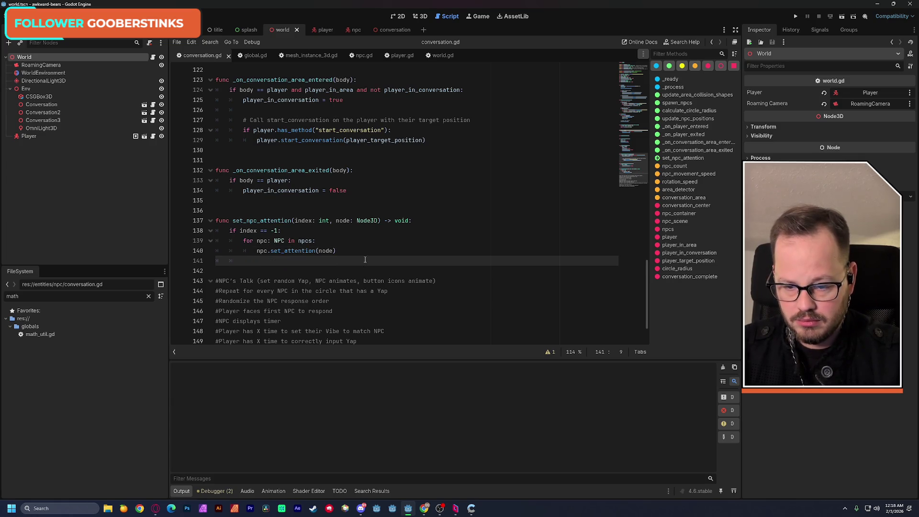
- Add an else branch calling npcs[index].set_attention(node) and save the script
{"action": "type", "text": "else:"}
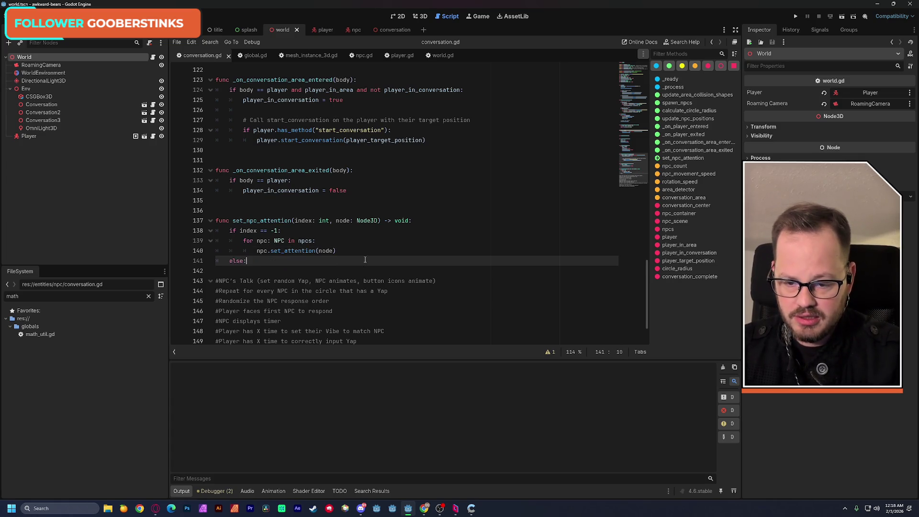
{"action": "key", "text": "Return"}
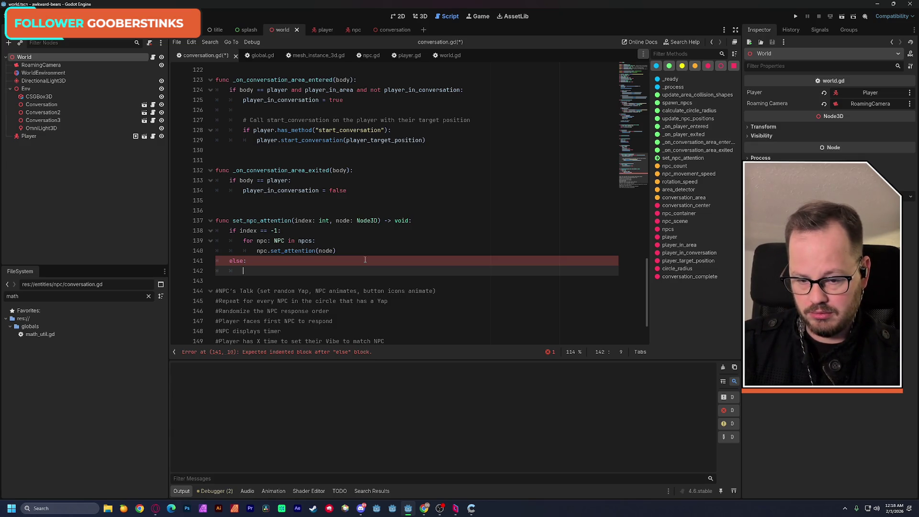
{"action": "type", "text": "np"}
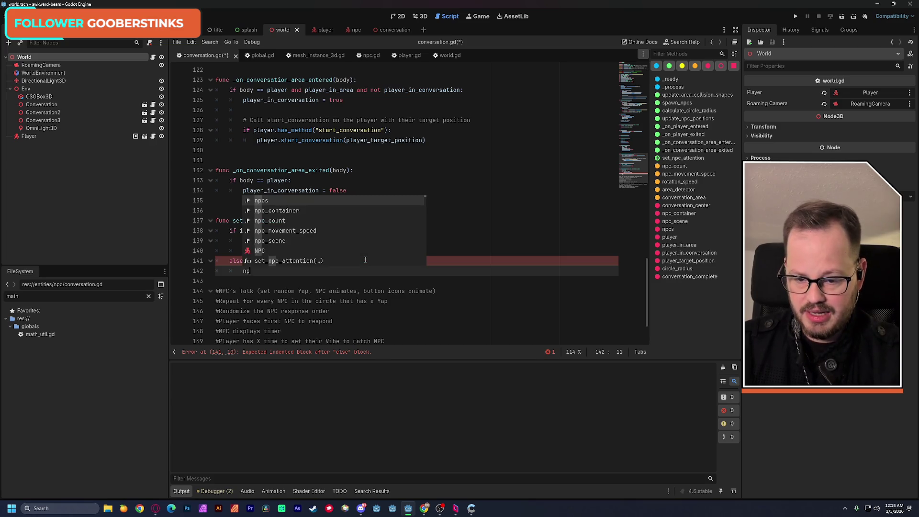
{"action": "type", "text": "cs[in"}
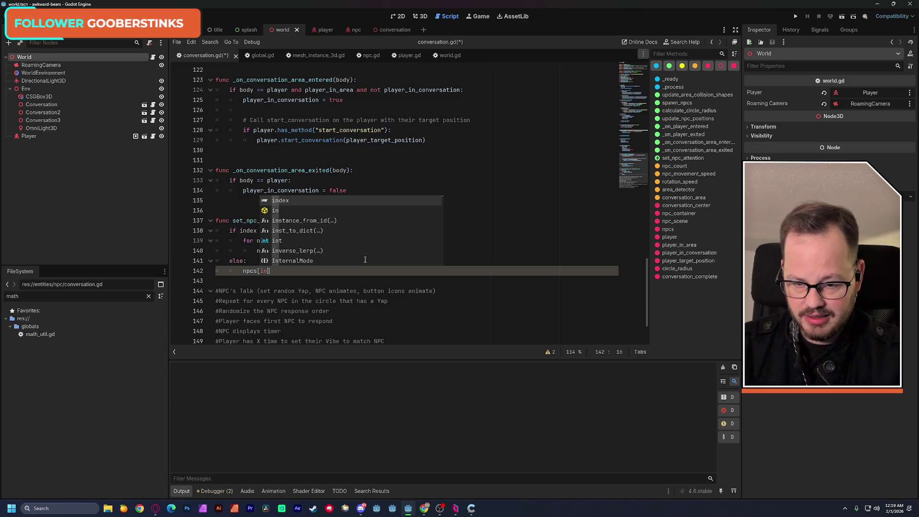
{"action": "key", "text": "Return"}
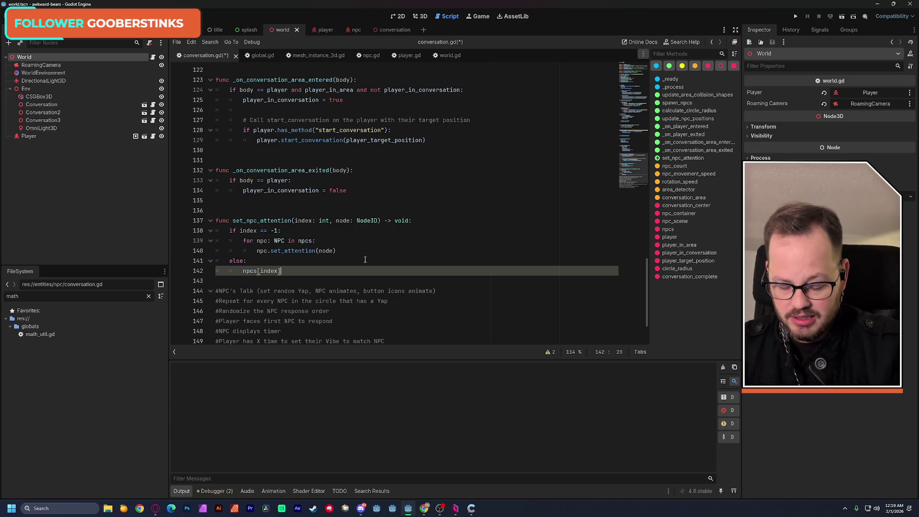
{"action": "left_click_drag", "start_coordinate": [268, 251], "coordinate": [336, 251]}
{"action": "key", "text": "ctrl+c"}
{"action": "left_click", "coordinate": [413, 273]}
{"action": "key", "text": "ctrl+v"}
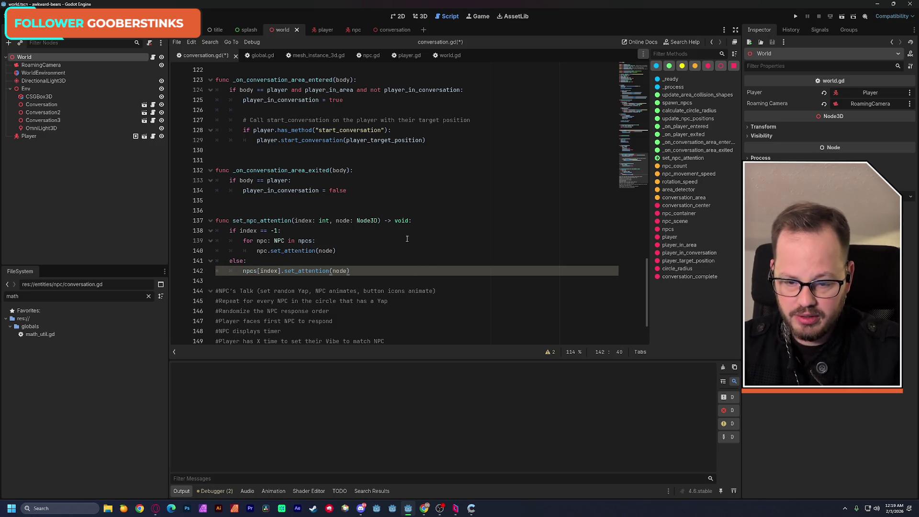
{"action": "left_click", "coordinate": [407, 240]}
{"action": "key", "text": "ctrl+s"}
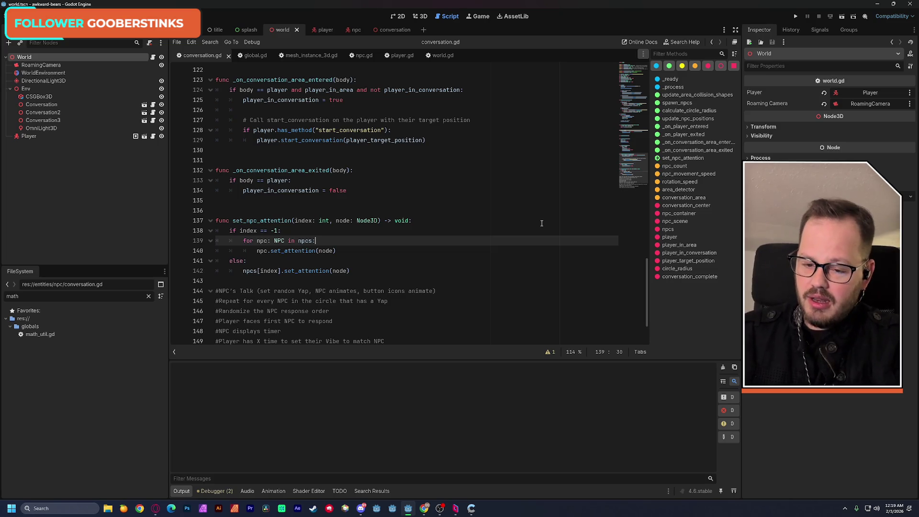
- Add blank lines between the else branch and the talk plan comments
{"action": "key", "text": "super"}
{"action": "left_click", "coordinate": [541, 224]}
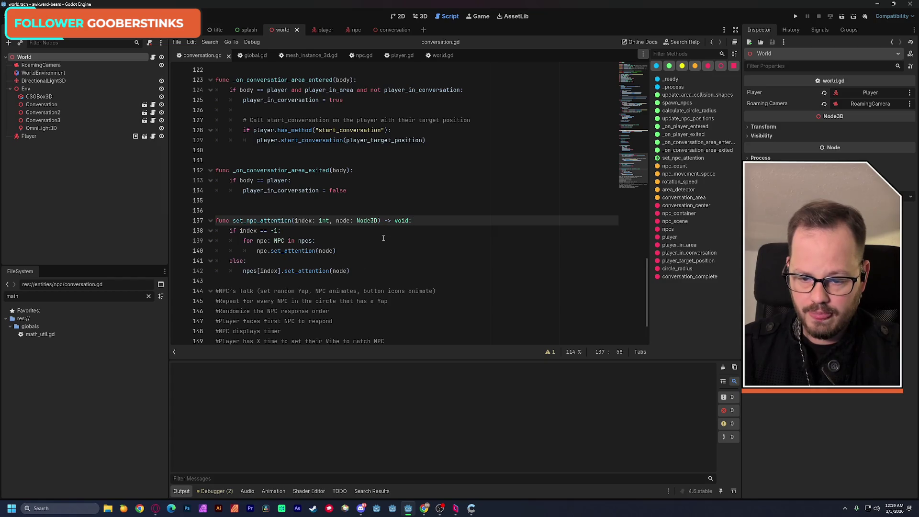
{"action": "left_click", "coordinate": [351, 281]}
{"action": "key", "text": "Return"}
{"action": "key", "text": "Return"}
{"action": "key", "text": "Up"}
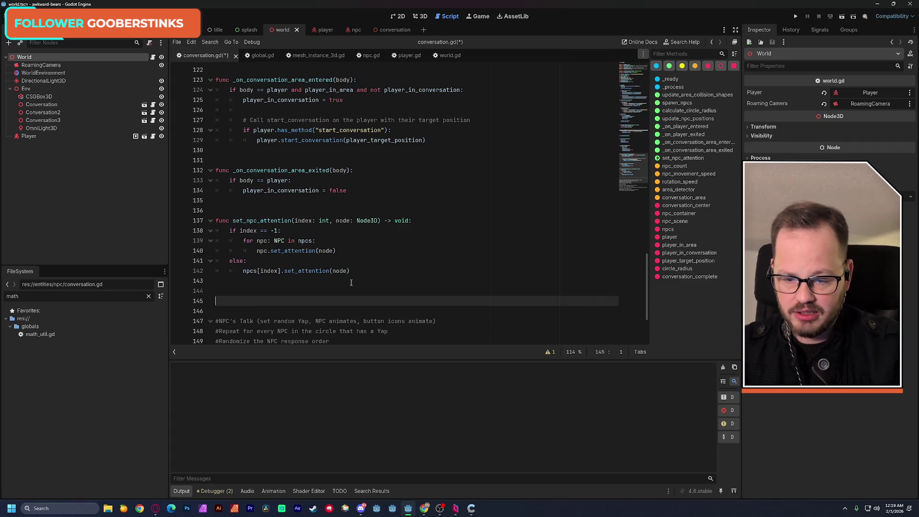
- Declare func set_player_attention(node: Node3D) -> void: and begin its body with 'player.'
{"action": "type", "text": "func set"}
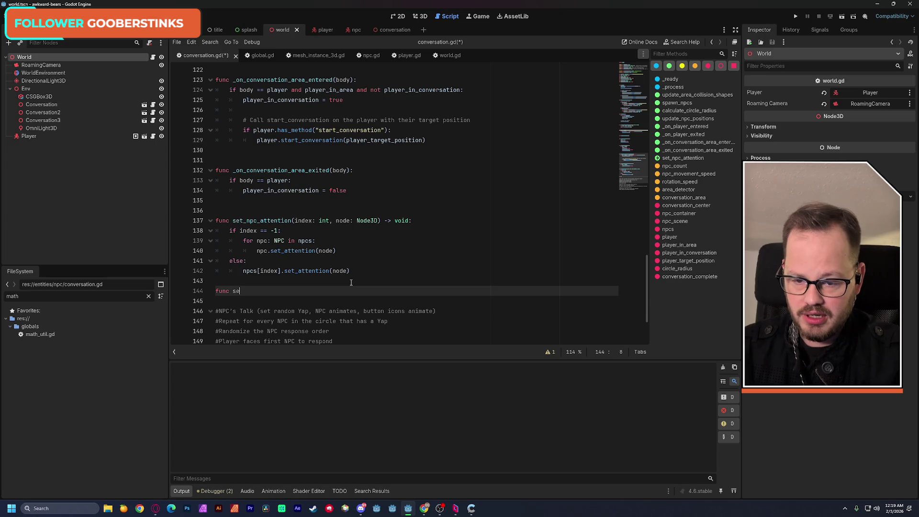
{"action": "type", "text": "_pla"}
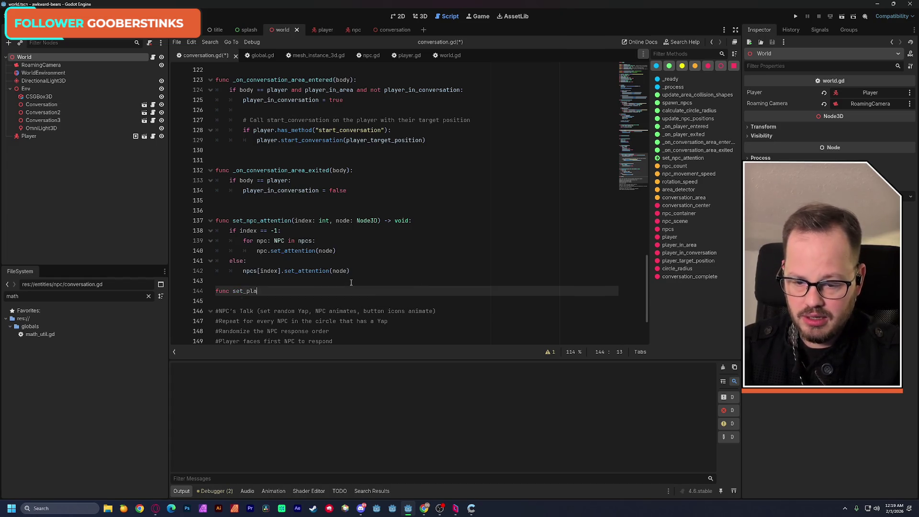
{"action": "type", "text": "yer_attention"}
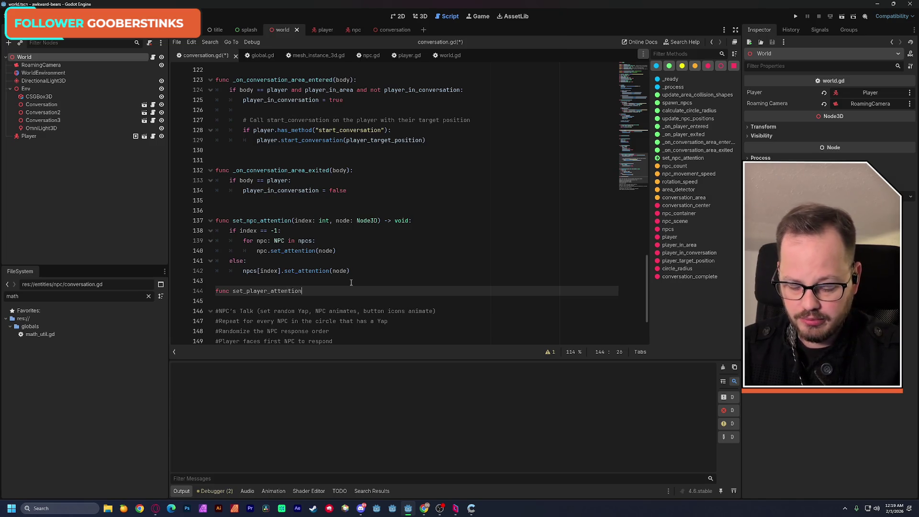
{"action": "type", "text": "(node"}
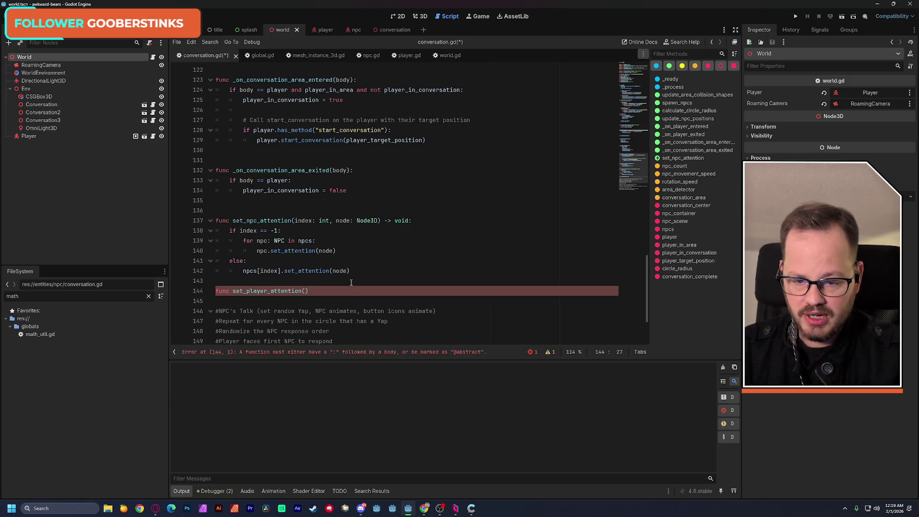
{"action": "type", "text": ": node"}
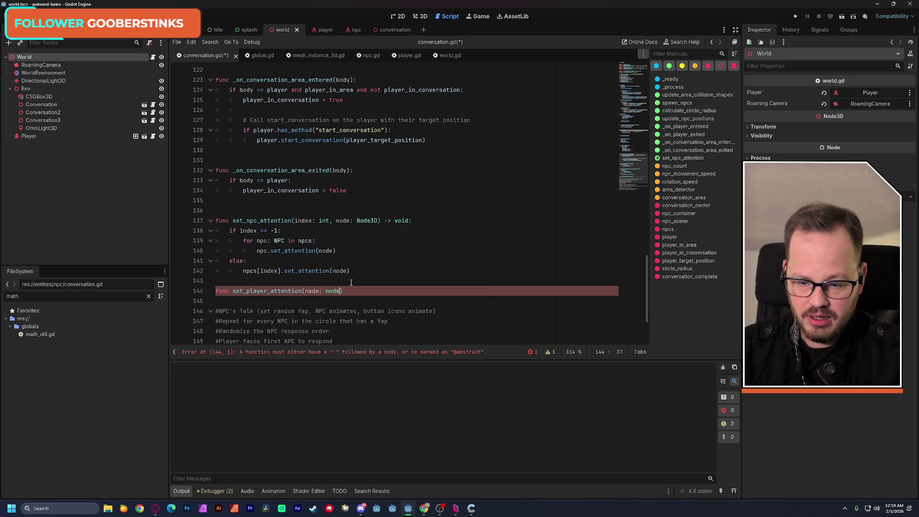
{"action": "key", "text": "Down"}
{"action": "key", "text": "Return"}
{"action": "type", "text": "):"}
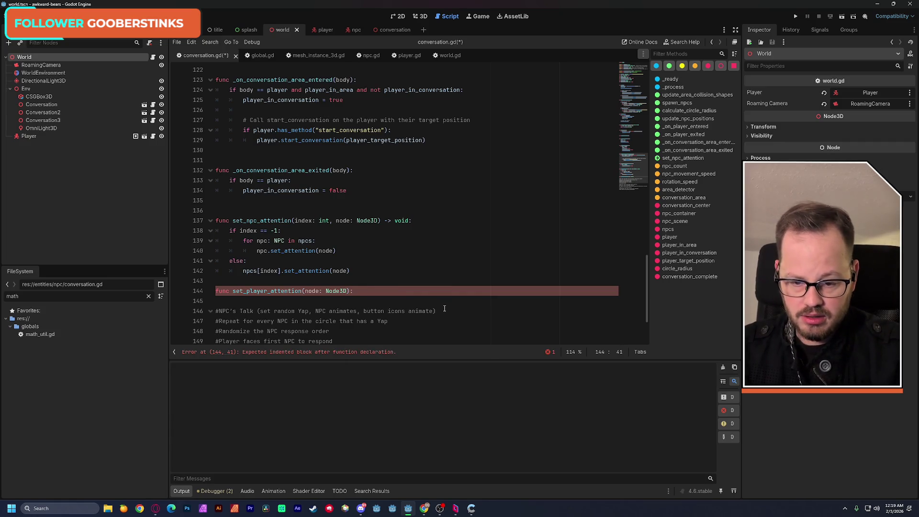
{"action": "type", "text": " -void:"}
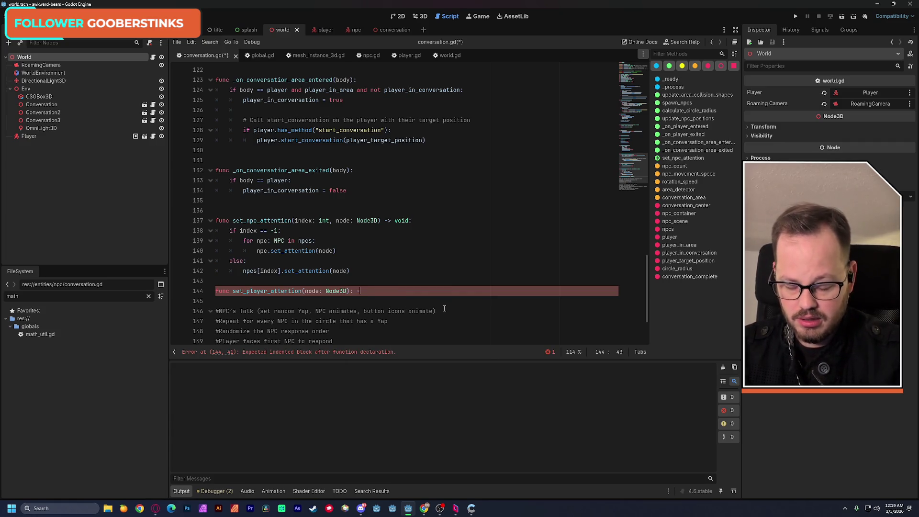
{"action": "key", "text": "BackSpace"}
{"action": "key", "text": "BackSpace"}
{"action": "key", "text": "BackSpace"}
{"action": "type", "text": "> void:"}
{"action": "key", "text": "Return"}
{"action": "type", "text": "player."}
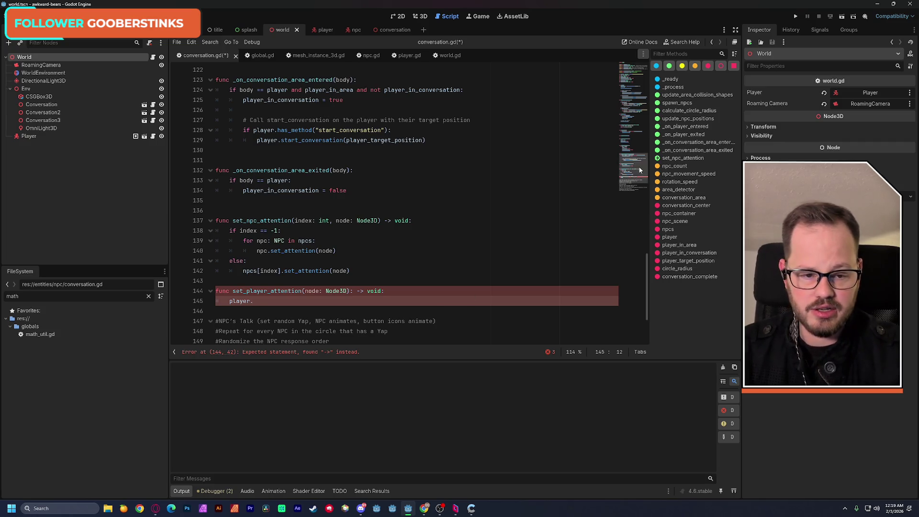
{"action": "left_click_drag", "start_coordinate": [638, 166], "coordinate": [636, 56]}
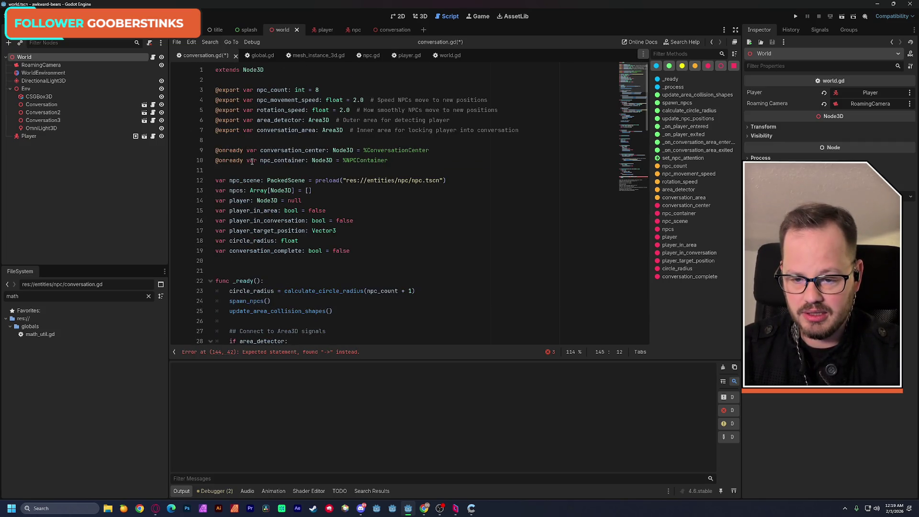
- Add an 'if player == null: return' guard at the top of set_player_attention
{"action": "double_click", "coordinate": [239, 200]}
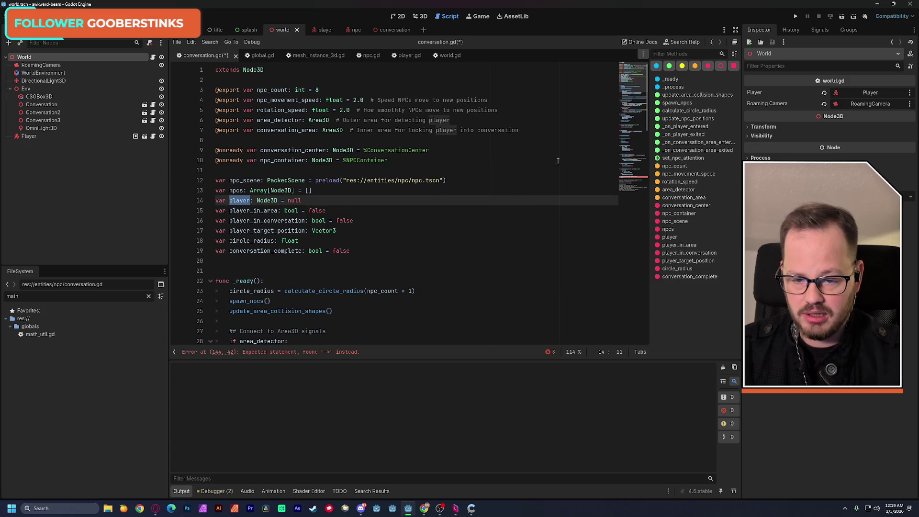
{"action": "left_click_drag", "start_coordinate": [632, 77], "coordinate": [631, 178]}
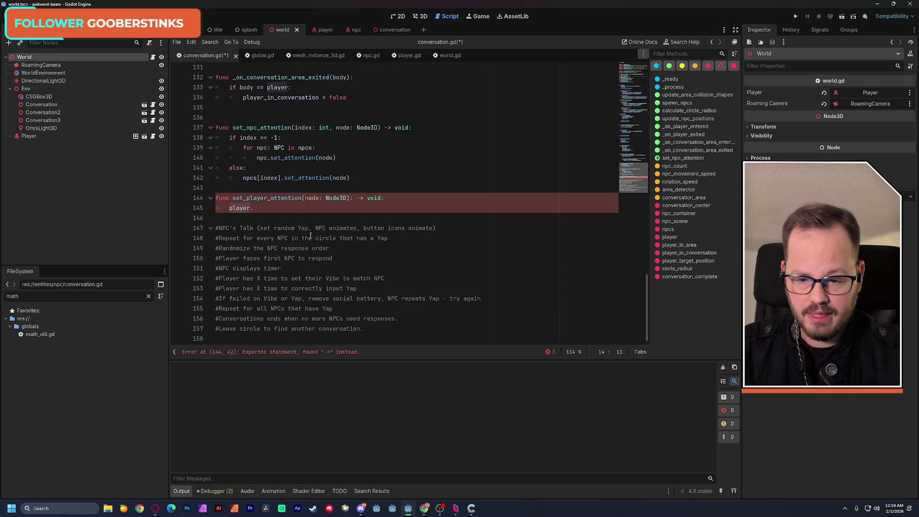
{"action": "left_click", "coordinate": [230, 208]}
{"action": "key", "text": "Return"}
{"action": "key", "text": "Up"}
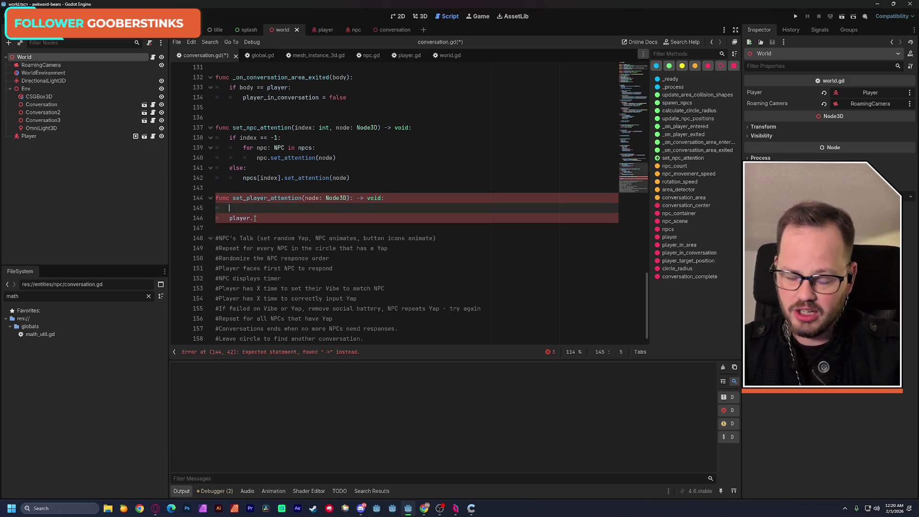
{"action": "type", "text": "if p"}
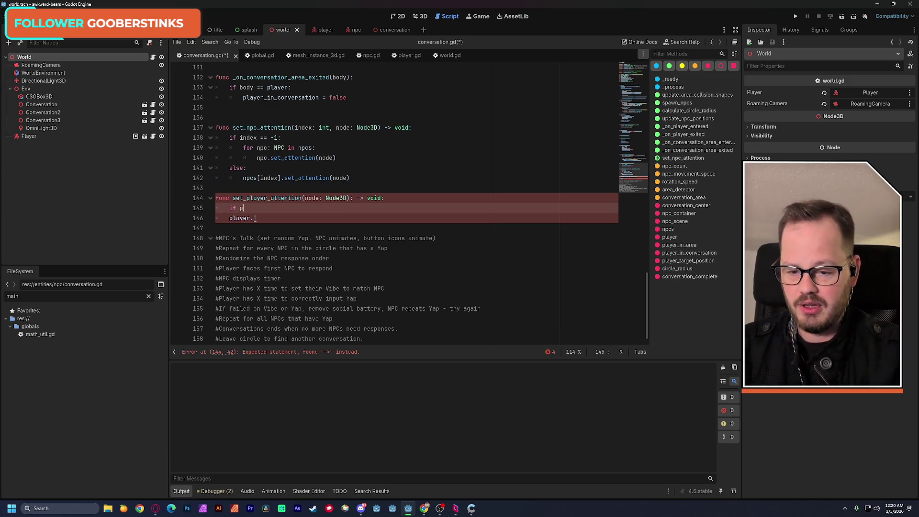
{"action": "type", "text": "la"}
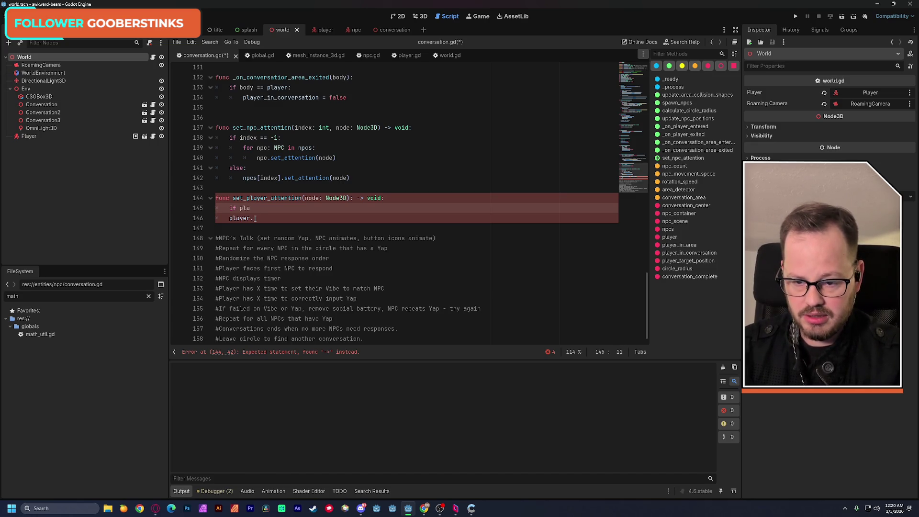
{"action": "type", "text": "yer"}
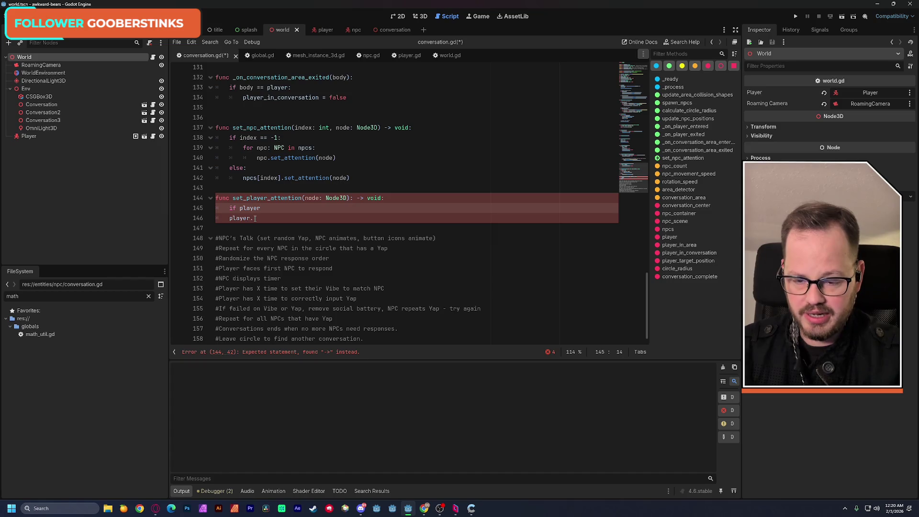
{"action": "type", "text": " == null:"}
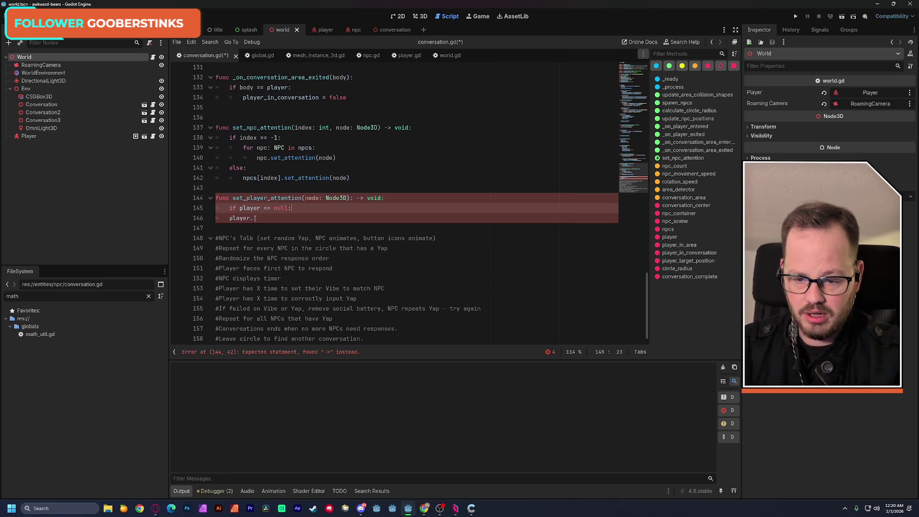
{"action": "key", "text": "Return"}
{"action": "type", "text": "return"}
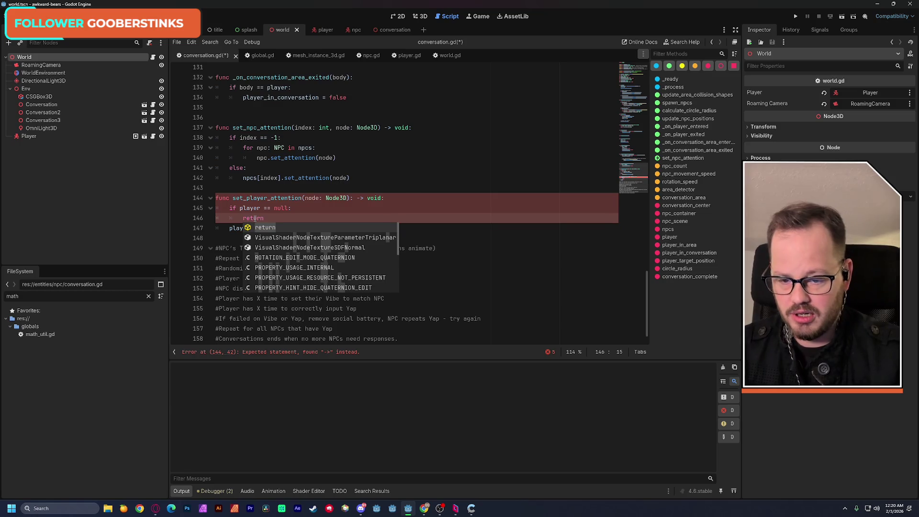
{"action": "key", "text": "Escape"}
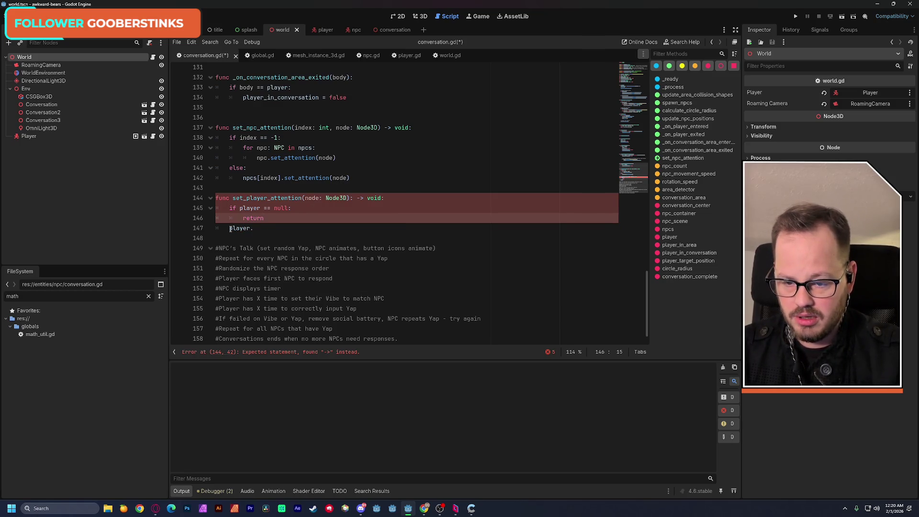
- Complete the call as player.set_attention(node), removing the doubled dot, and save
{"action": "left_click", "coordinate": [229, 228]}
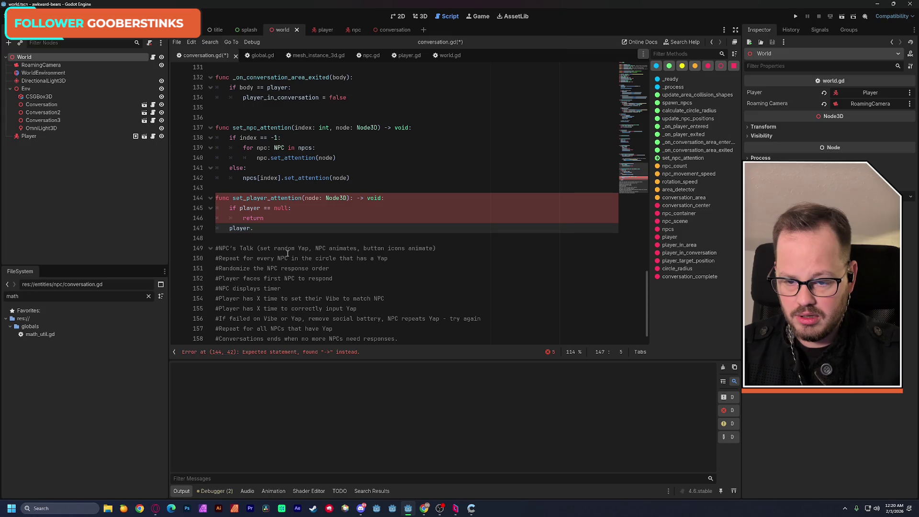
{"action": "key", "text": "Return"}
{"action": "key", "text": "End"}
{"action": "type", "text": "se"}
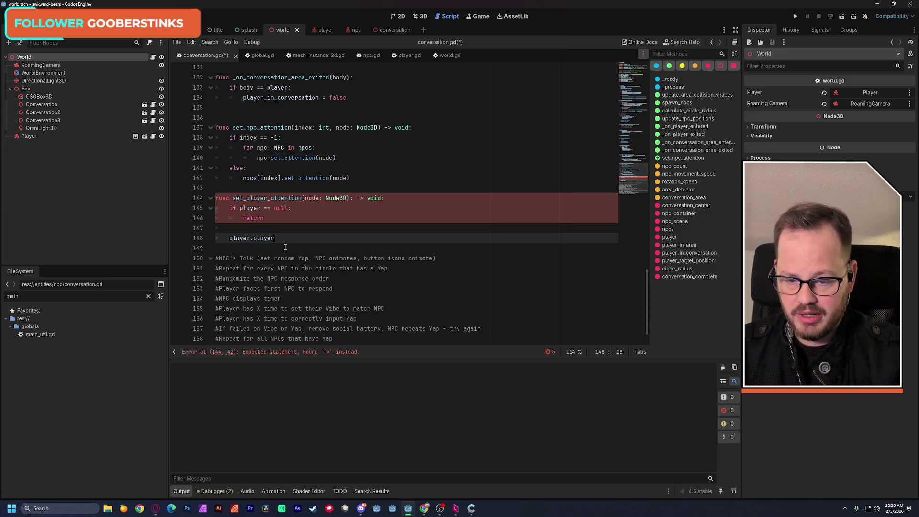
{"action": "type", "text": "t"}
{"action": "left_click_drag", "start_coordinate": [282, 178], "coordinate": [354, 178]}
{"action": "key", "text": "ctrl+c"}
{"action": "double_click", "coordinate": [260, 238]}
{"action": "key", "text": "ctrl+v"}
{"action": "left_click", "coordinate": [254, 238]}
{"action": "key", "text": "BackSpace"}
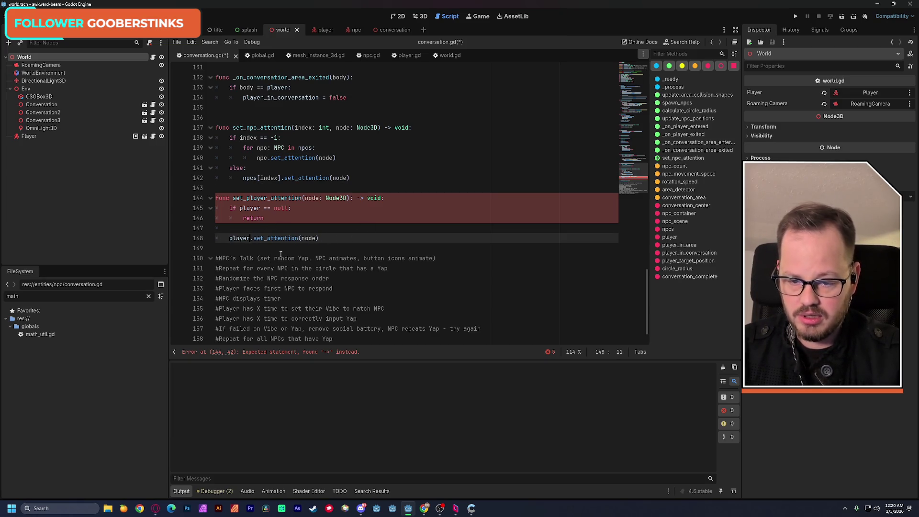
{"action": "left_click", "coordinate": [467, 177]}
{"action": "key", "text": "ctrl+s"}
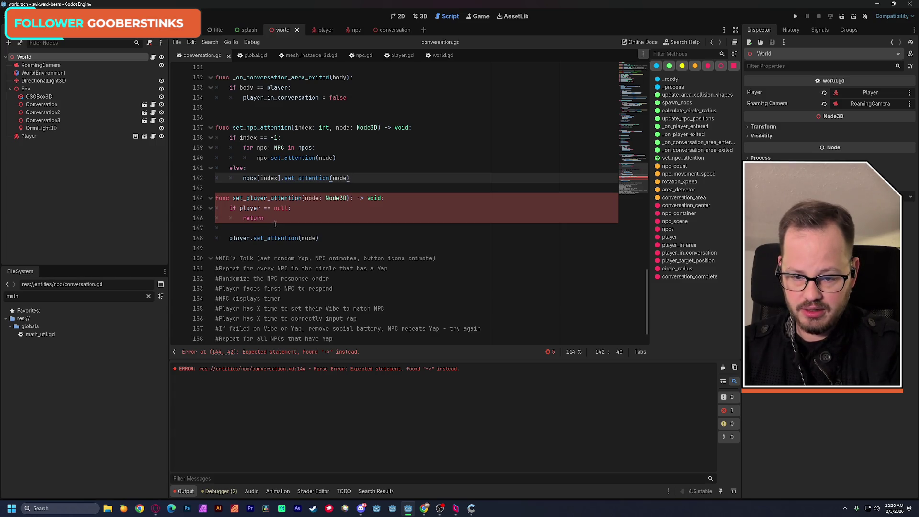
- Delete the stray character after Node3D) that caused an error and save again
{"action": "left_click", "coordinate": [353, 197]}
{"action": "key", "text": "BackSpace"}
{"action": "left_click", "coordinate": [383, 148]}
{"action": "key", "text": "ctrl+s"}
- Tidy blank lines inside and between the two functions and save conversation.gd
{"action": "left_click", "coordinate": [274, 229]}
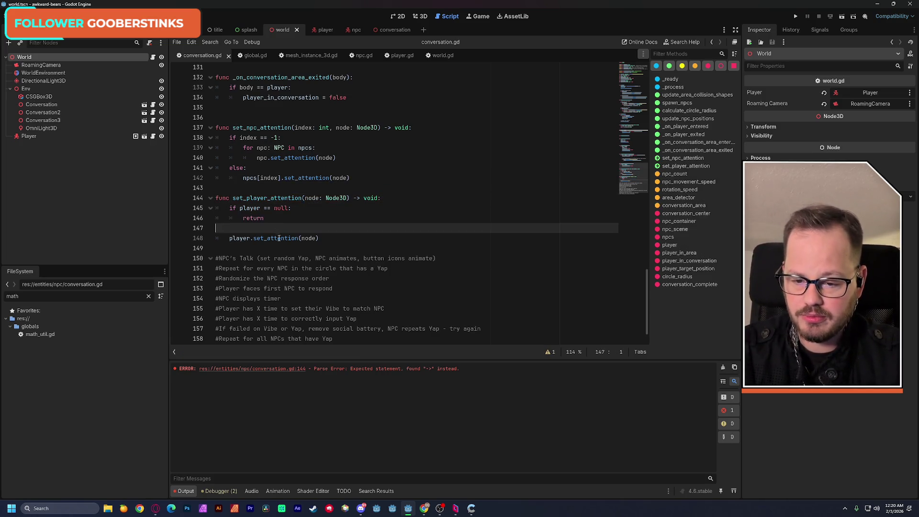
{"action": "key", "text": "BackSpace"}
{"action": "left_click", "coordinate": [257, 188]}
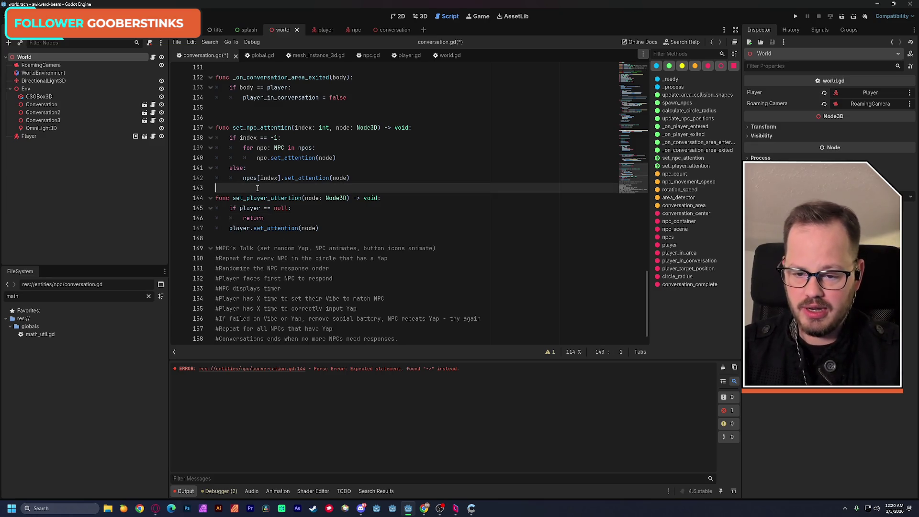
{"action": "key", "text": "Return"}
{"action": "key", "text": "ctrl+s"}
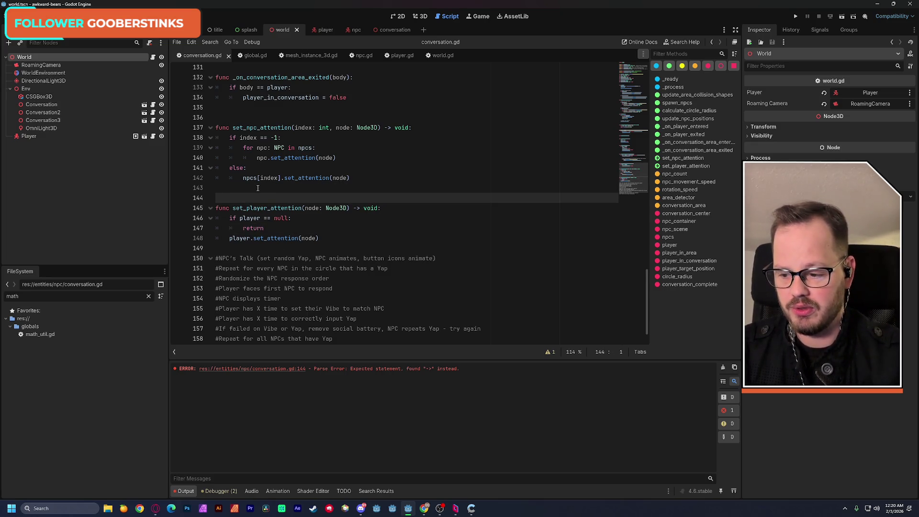
{"action": "left_click", "coordinate": [315, 30]}
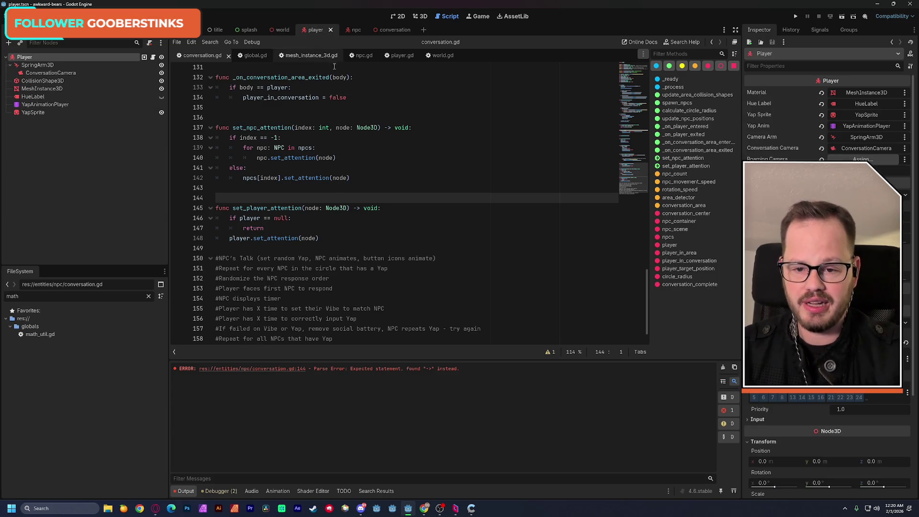
- Review player.gd's set_attention, which assigns node to look_target, then open the conversation scene
{"action": "left_click", "coordinate": [398, 56]}
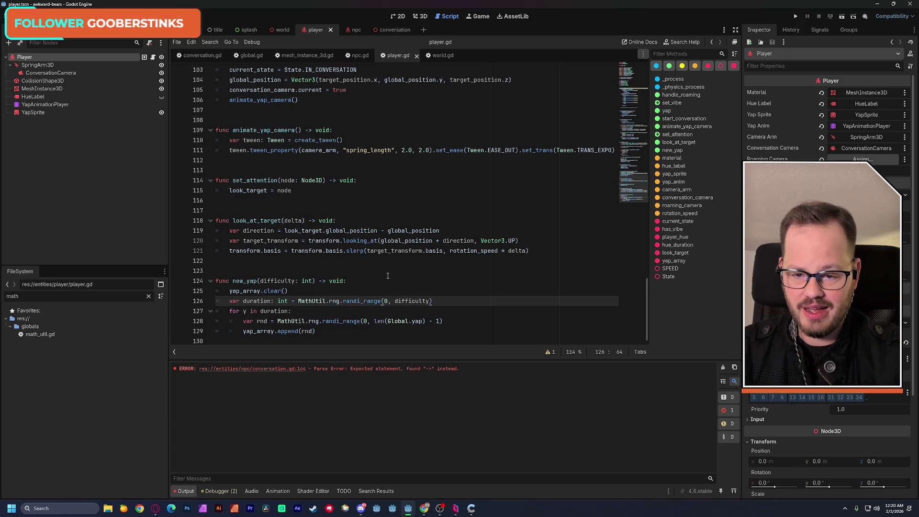
{"action": "double_click", "coordinate": [261, 180]}
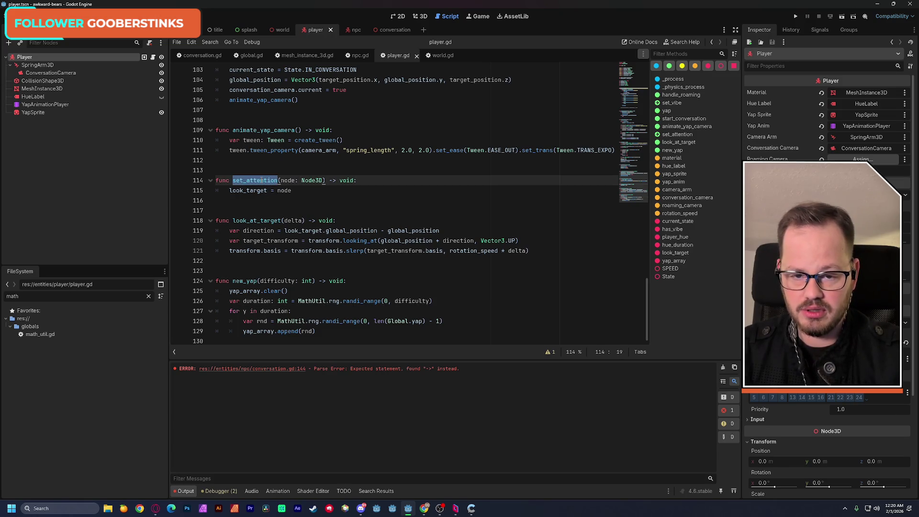
{"action": "triple_click", "coordinate": [252, 190]}
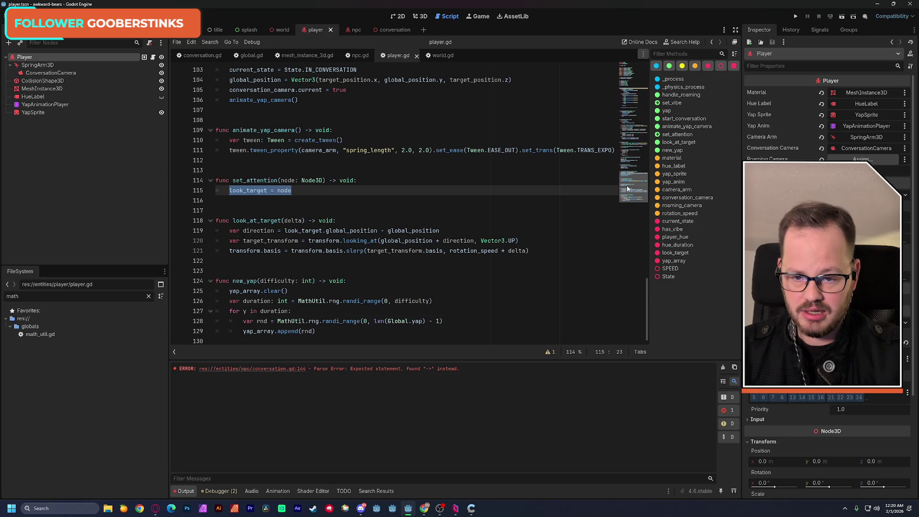
{"action": "scroll", "coordinate": [627, 188], "scroll_direction": "up", "scroll_amount": 10}
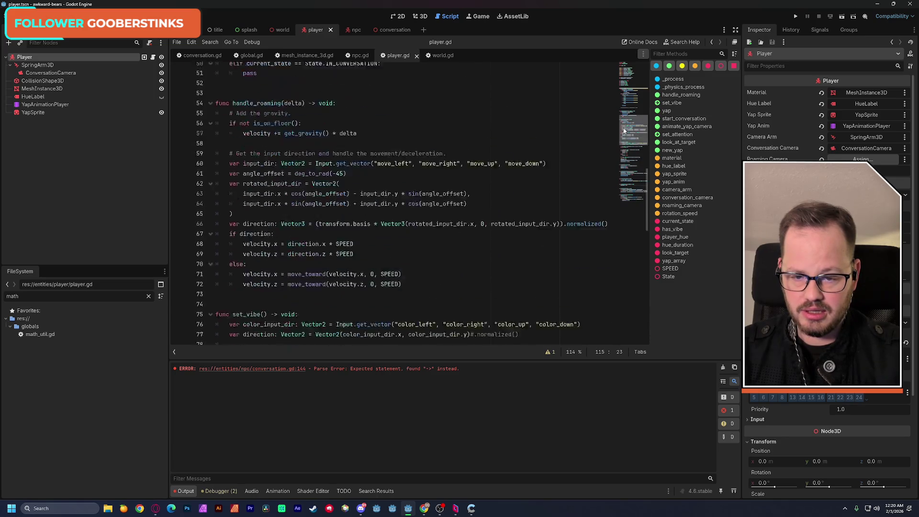
{"action": "scroll", "coordinate": [628, 190], "scroll_direction": "down", "scroll_amount": 10}
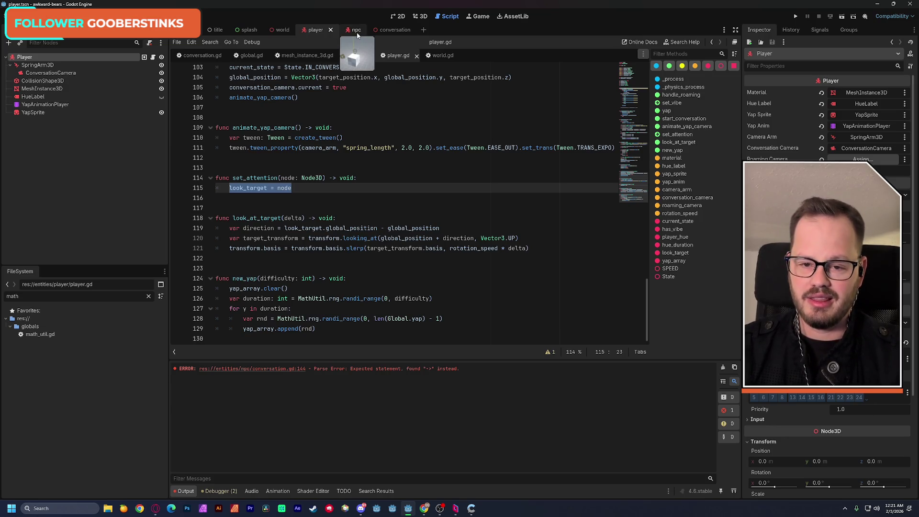
{"action": "left_click", "coordinate": [398, 30]}
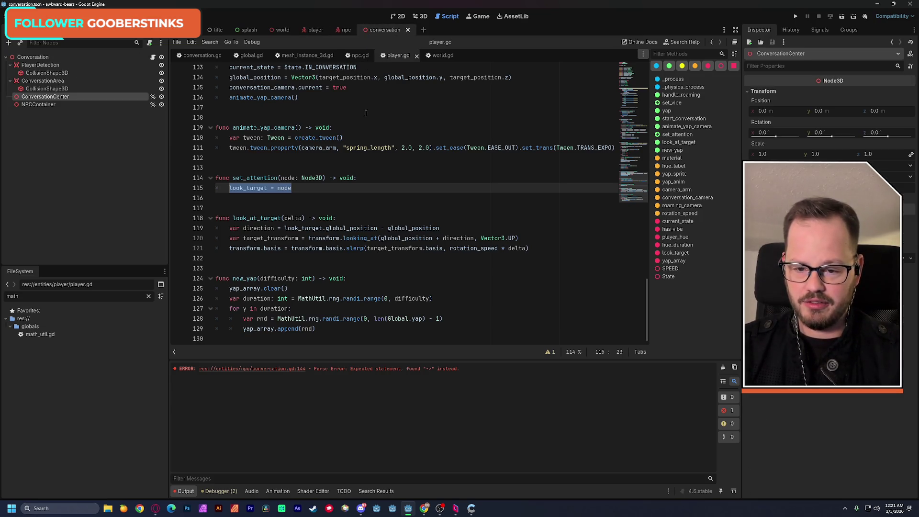
{"action": "scroll", "coordinate": [322, 194], "scroll_direction": "up", "scroll_amount": 1}
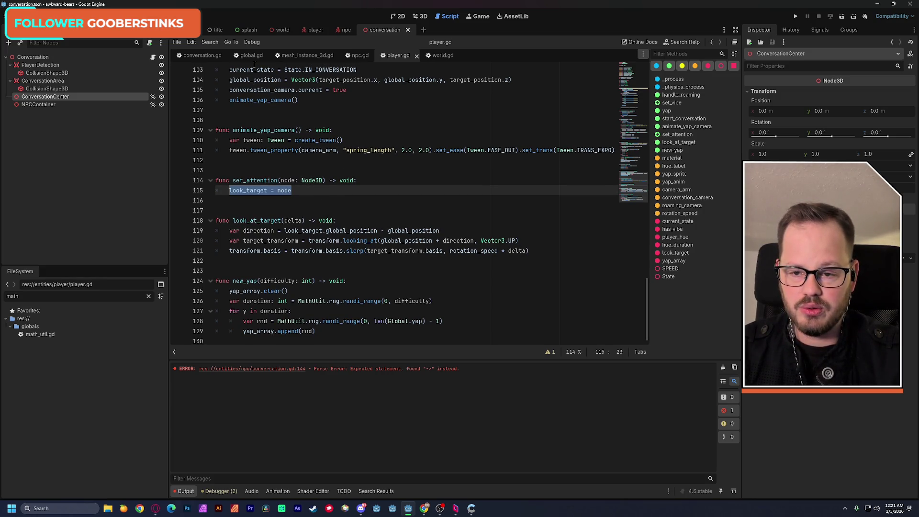
- In _ready, add a set_npc_attention(-1, call on the line below spawn_npcs()
{"action": "left_click", "coordinate": [202, 55]}
{"action": "double_click", "coordinate": [242, 129]}
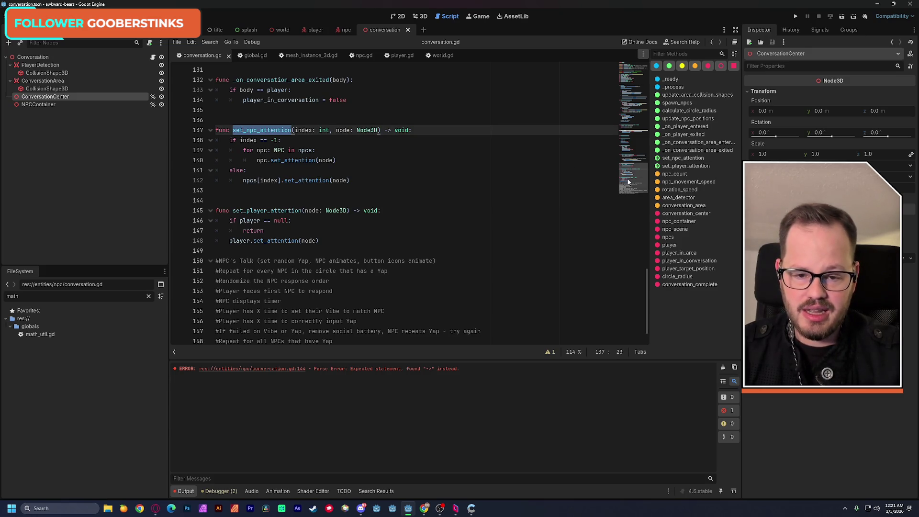
{"action": "scroll", "coordinate": [624, 127], "scroll_direction": "up", "scroll_amount": 15}
{"action": "scroll", "coordinate": [625, 127], "scroll_direction": "up", "scroll_amount": 10}
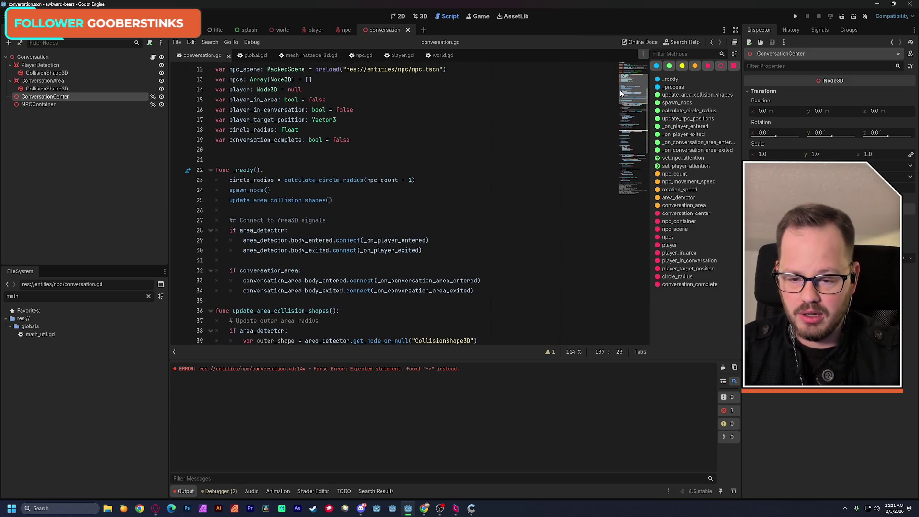
{"action": "scroll", "coordinate": [620, 93], "scroll_direction": "down", "scroll_amount": 1}
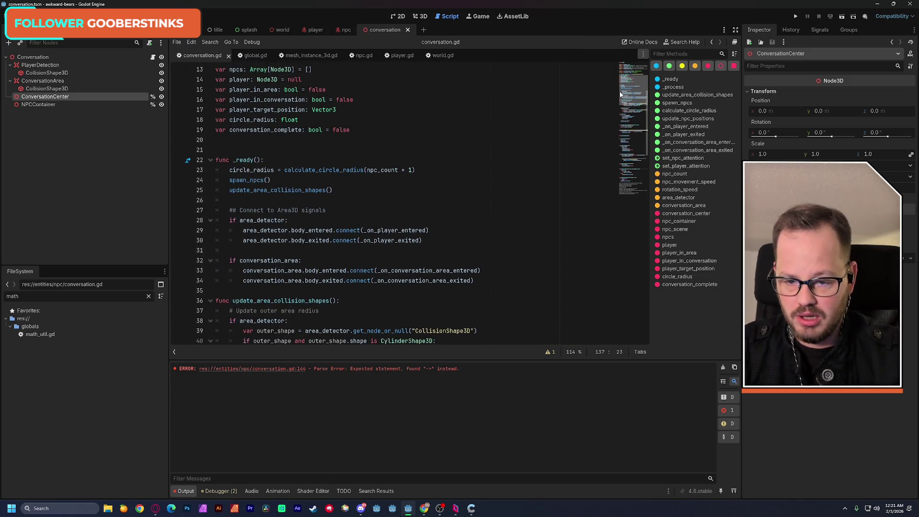
{"action": "double_click", "coordinate": [256, 180]}
{"action": "left_click", "coordinate": [278, 180]}
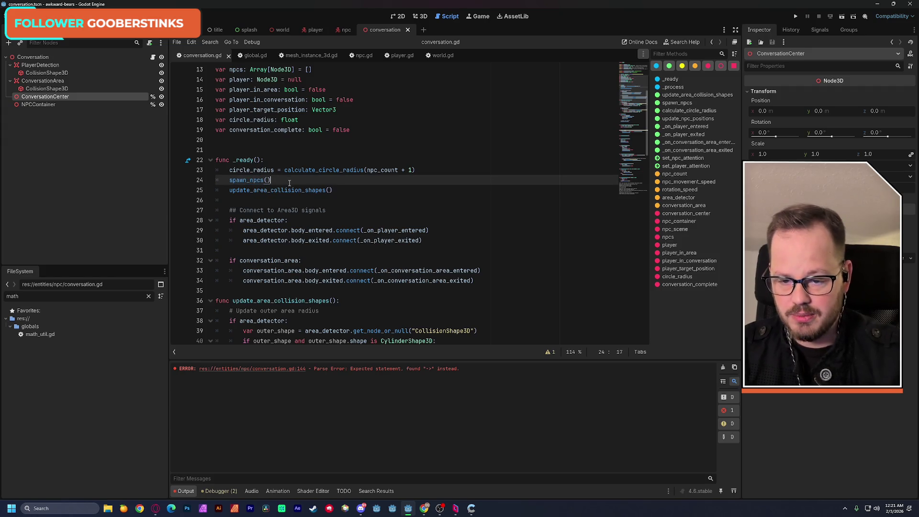
{"action": "key", "text": "Return"}
{"action": "type", "text": "set_npc_attention("}
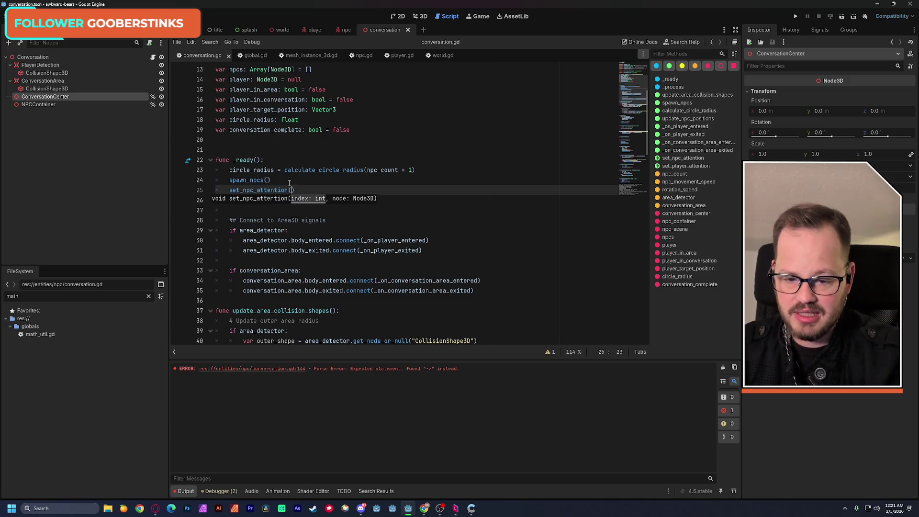
{"action": "type", "text": "-1,"}
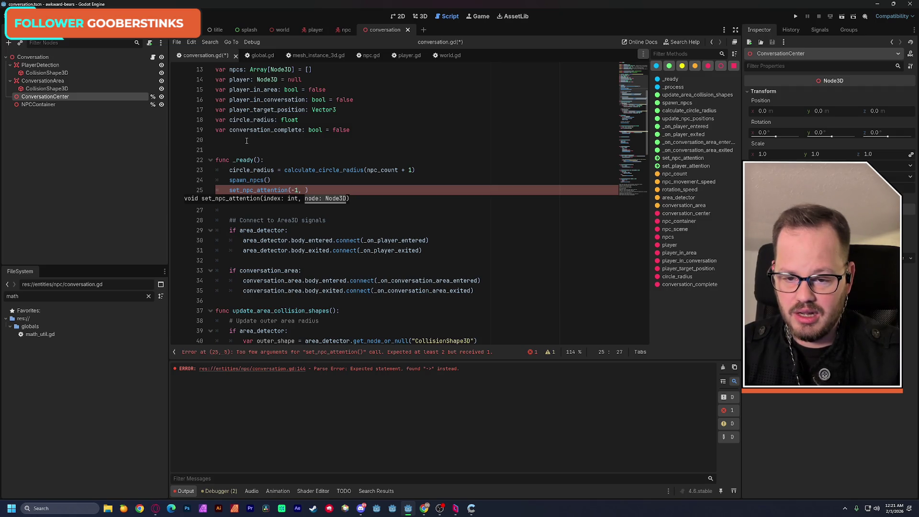
- Pass conversation_center as the call's second argument and save conversation.gd
{"action": "double_click", "coordinate": [248, 110]}
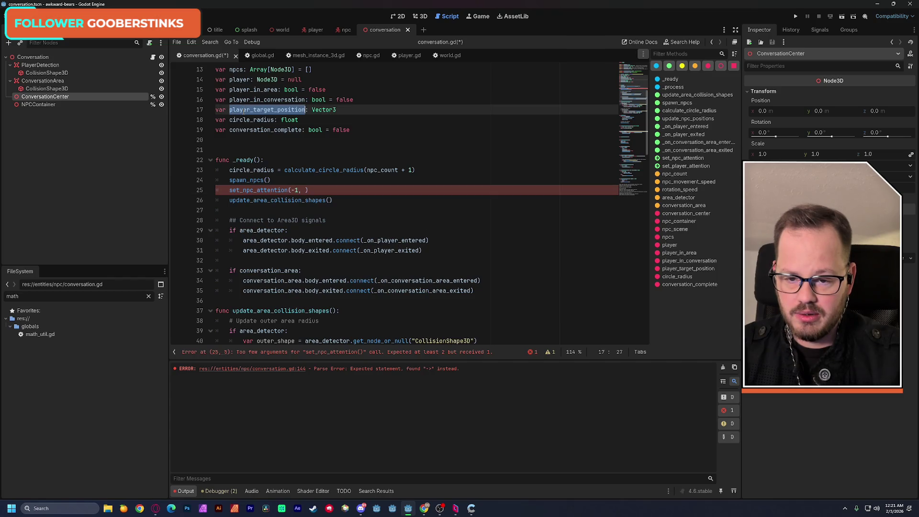
{"action": "scroll", "coordinate": [403, 134], "scroll_direction": "up", "scroll_amount": 1}
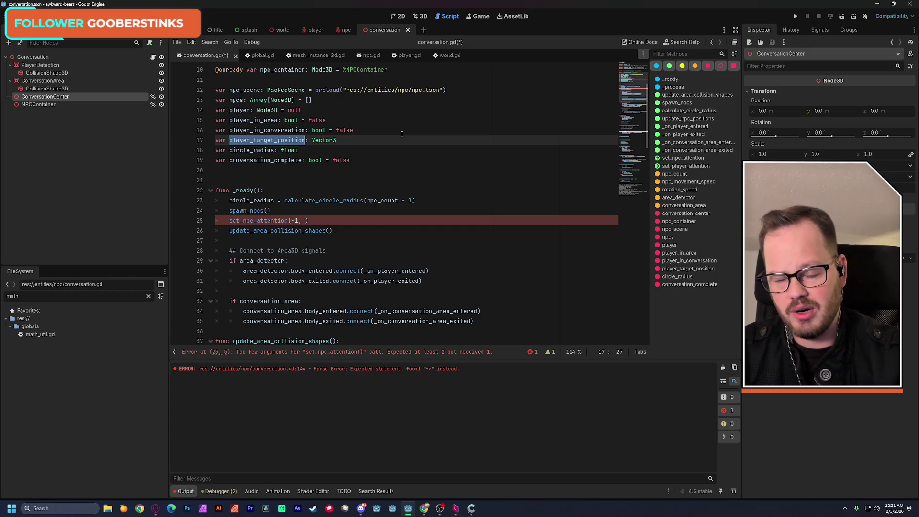
{"action": "left_click", "coordinate": [48, 105]}
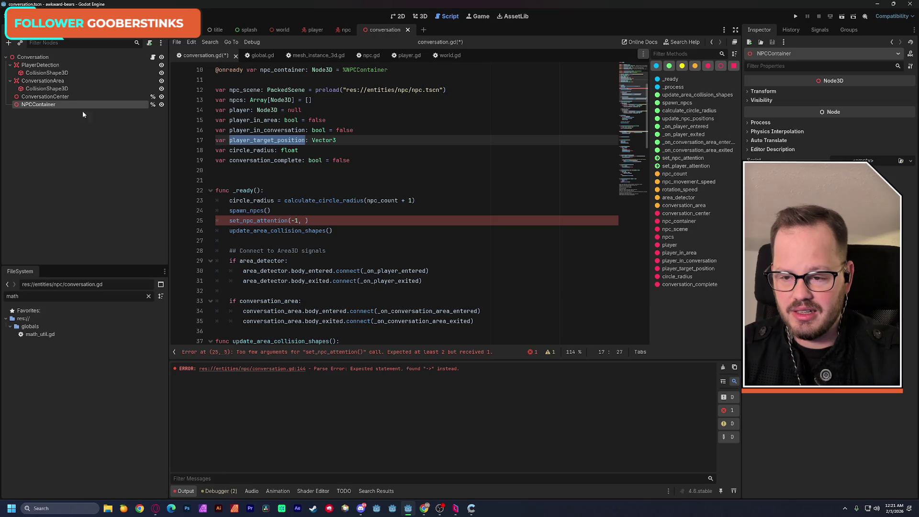
{"action": "key", "text": "Up"}
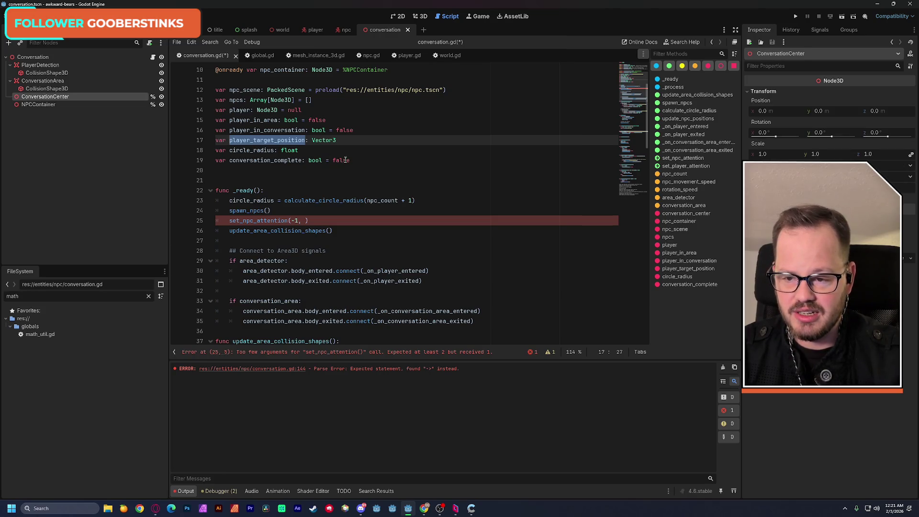
{"action": "scroll", "coordinate": [346, 160], "scroll_direction": "up", "scroll_amount": 1}
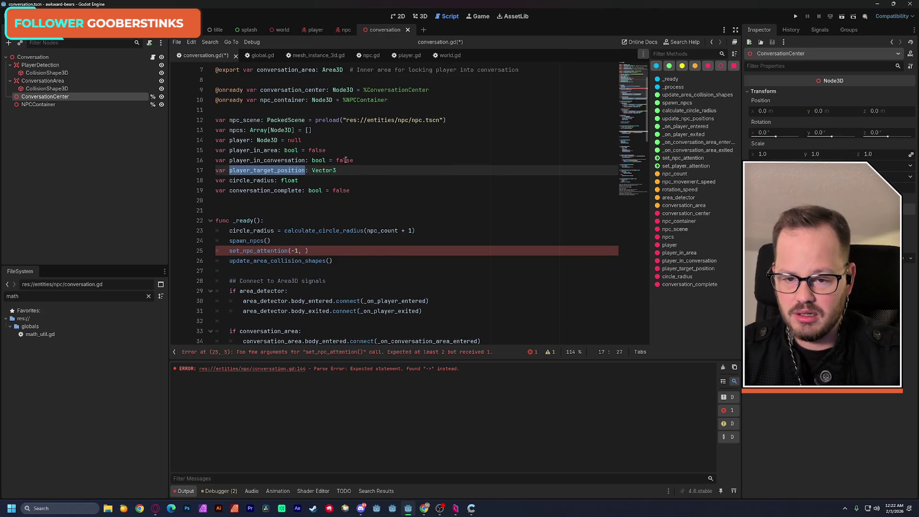
{"action": "double_click", "coordinate": [285, 90]}
{"action": "key", "text": "ctrl+c"}
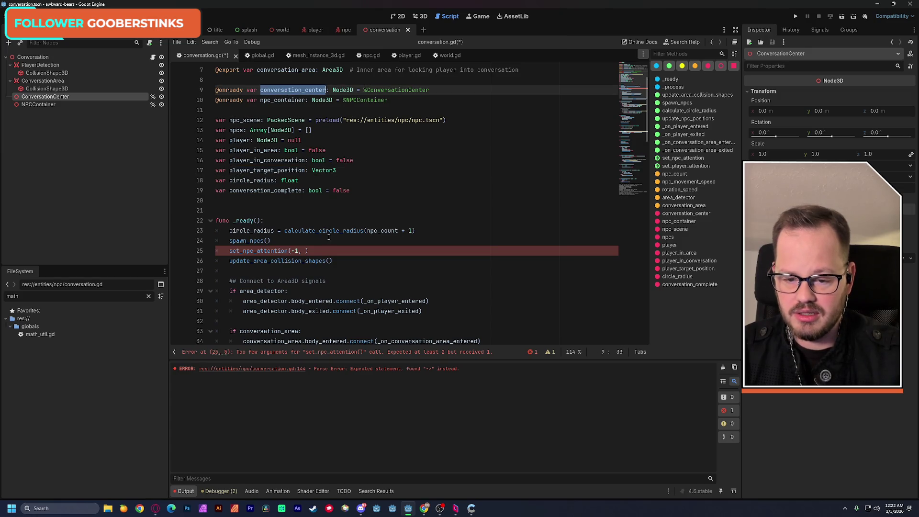
{"action": "left_click", "coordinate": [305, 251]}
{"action": "key", "text": "ctrl+v"}
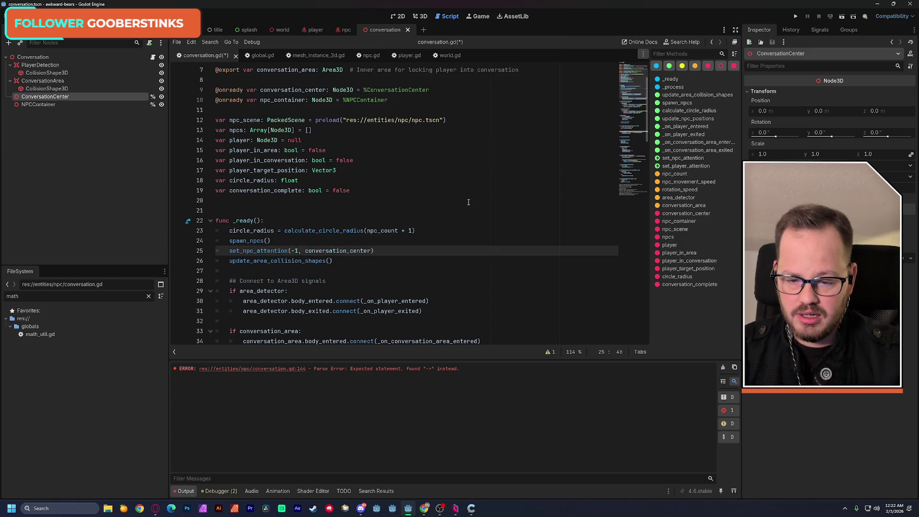
{"action": "left_click", "coordinate": [468, 201]}
{"action": "key", "text": "ctrl+s"}
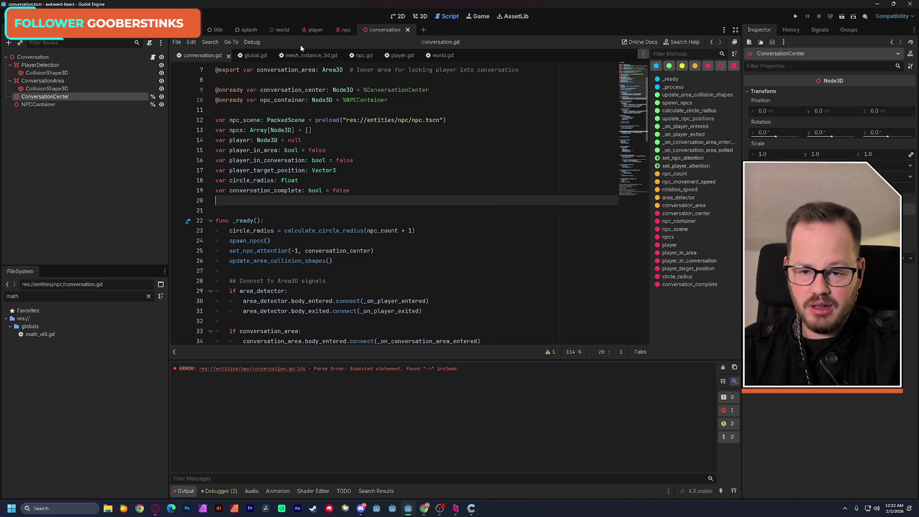
{"action": "left_click", "coordinate": [283, 29]}
- Test-run the world scene, walking the player around the red NPC cubes, then stop it
{"action": "left_click", "coordinate": [841, 17]}
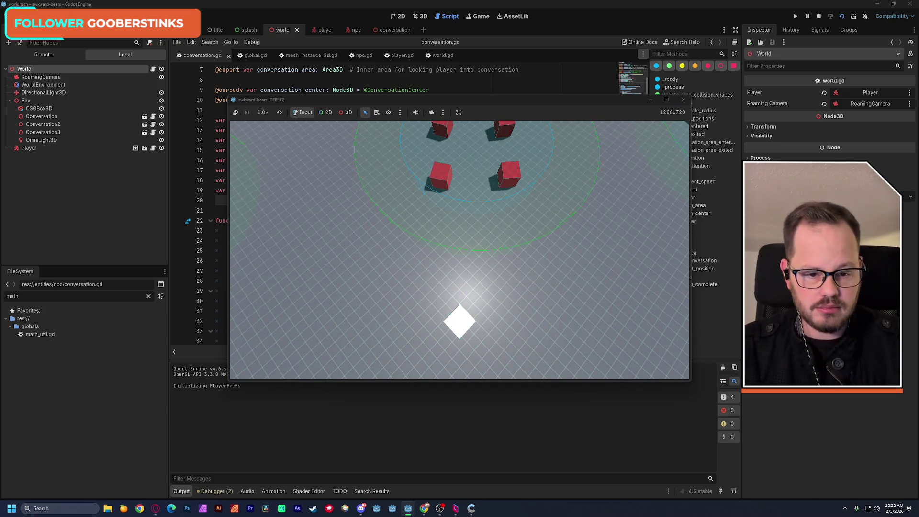
{"action": "key", "text": "w"}
{"action": "key", "text": "w"}
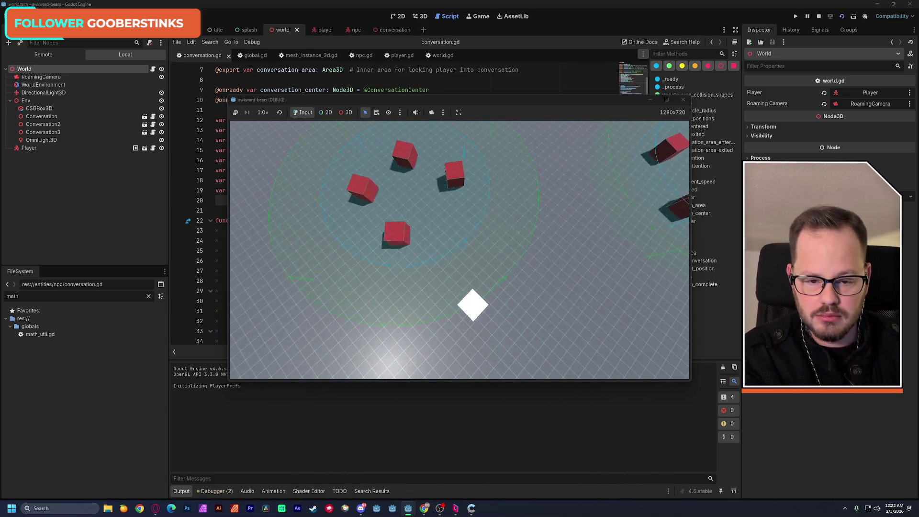
{"action": "key", "text": "s"}
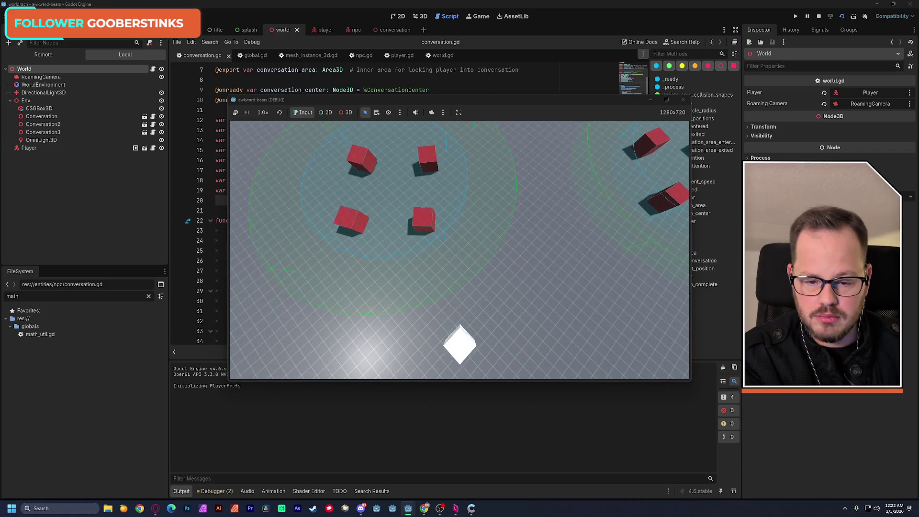
{"action": "key", "text": "a"}
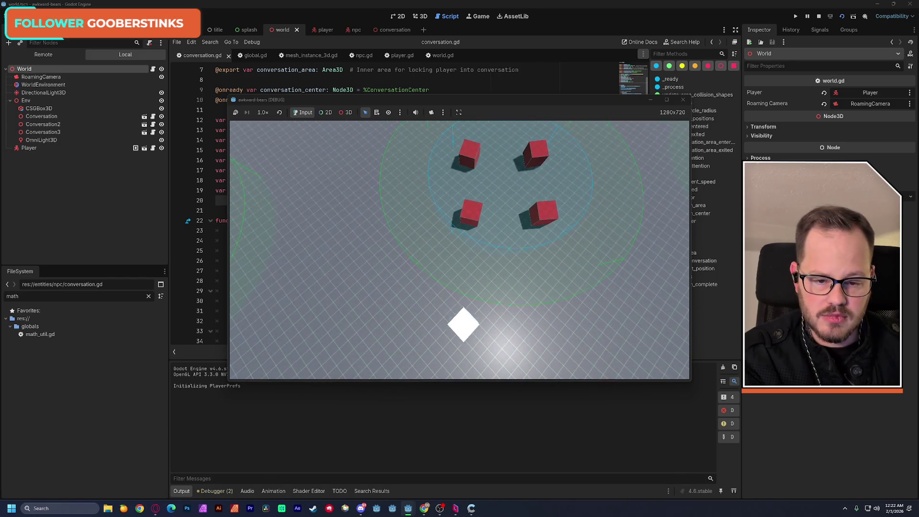
{"action": "key", "text": "a"}
{"action": "key", "text": "d"}
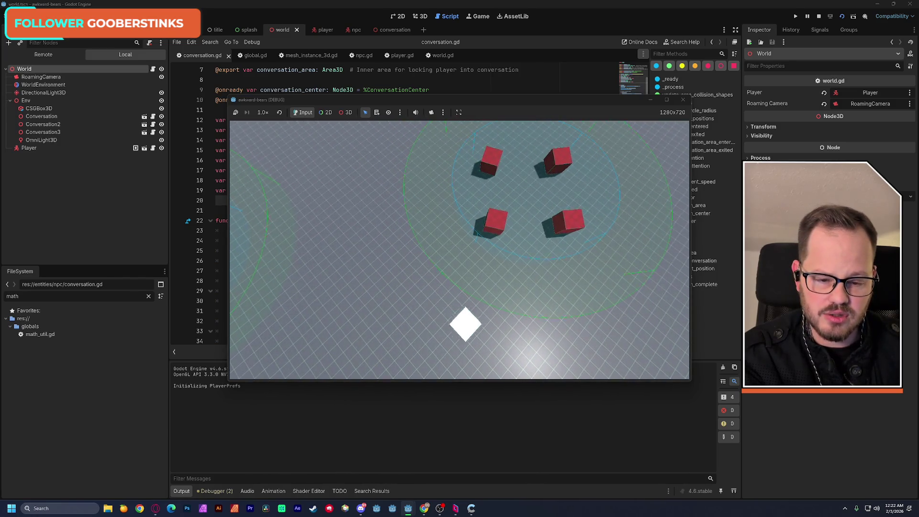
{"action": "key", "text": "w"}
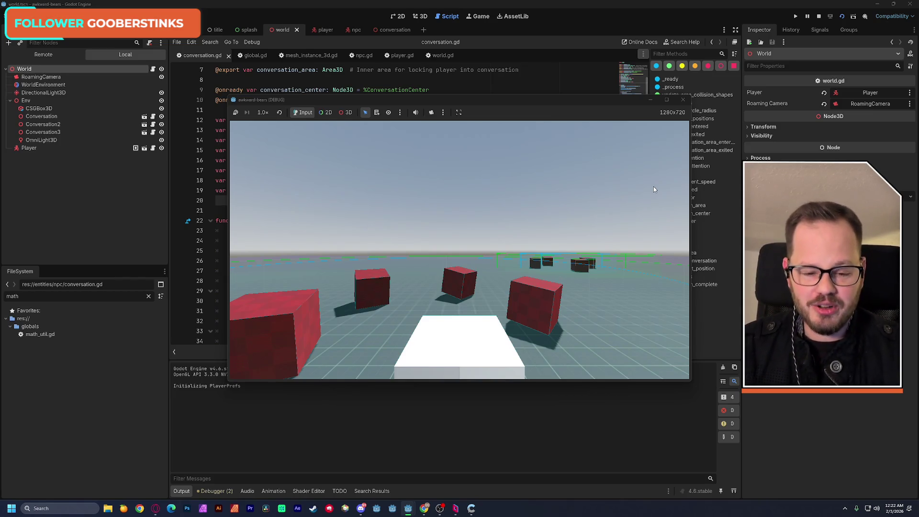
{"action": "left_click", "coordinate": [818, 16]}
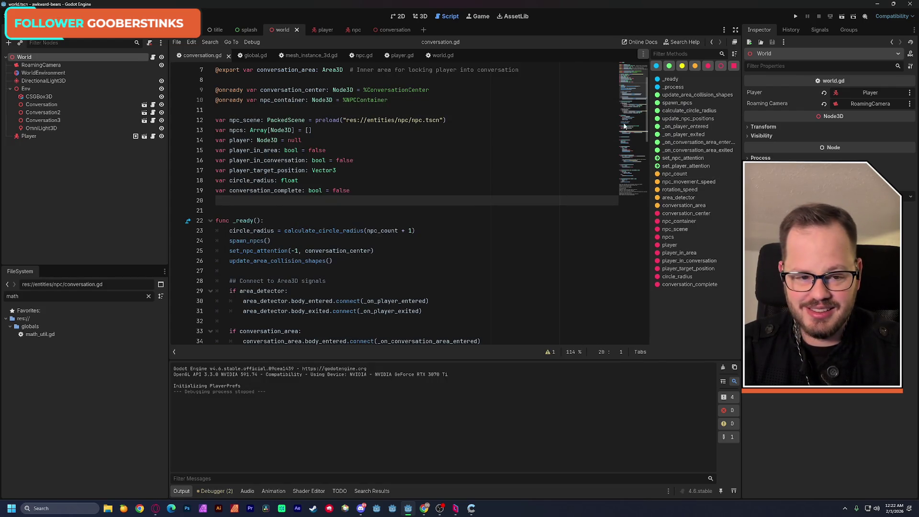
- Scroll through the end of conversation.gd, then switch to the npc.gd script
{"action": "left_click", "coordinate": [628, 196]}
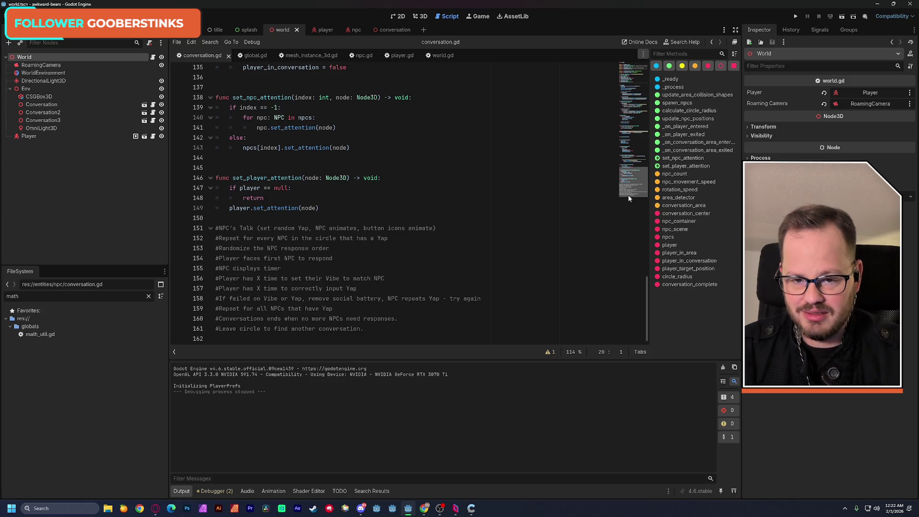
{"action": "left_click_drag", "start_coordinate": [628, 197], "coordinate": [630, 113]}
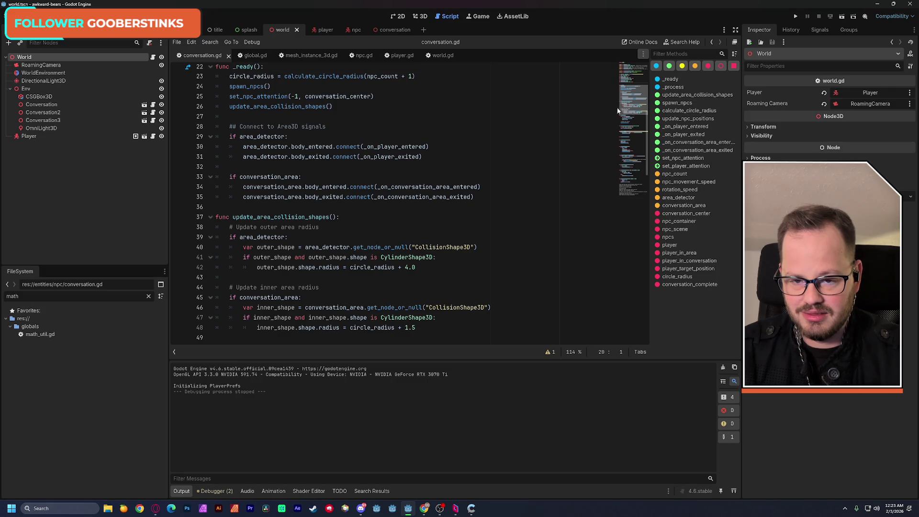
{"action": "left_click", "coordinate": [361, 56]}
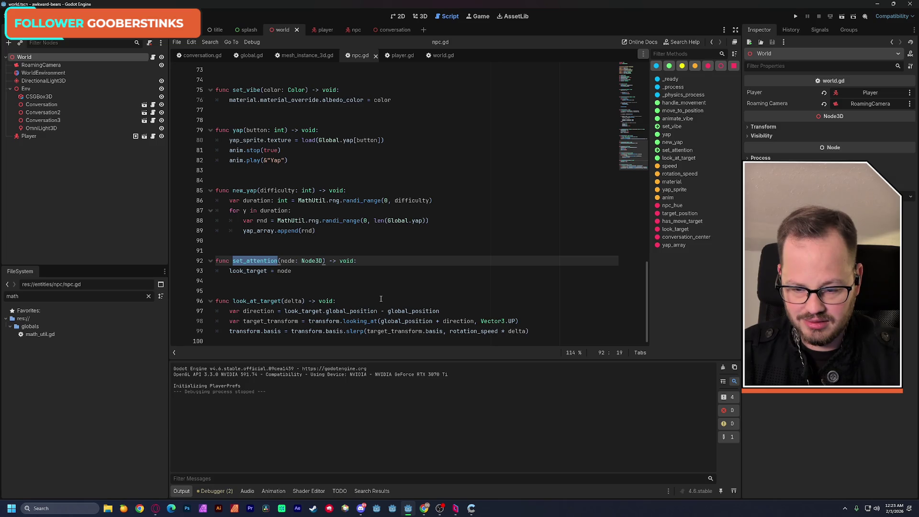
- Comment out the three old lines of look_at_target, add an empty indented line, and save
{"action": "double_click", "coordinate": [290, 321]}
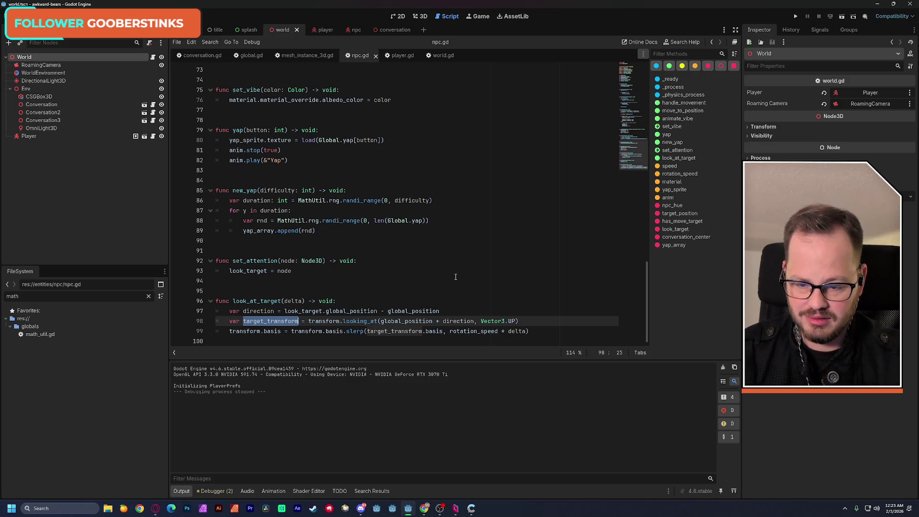
{"action": "left_click_drag", "start_coordinate": [230, 311], "coordinate": [313, 311]}
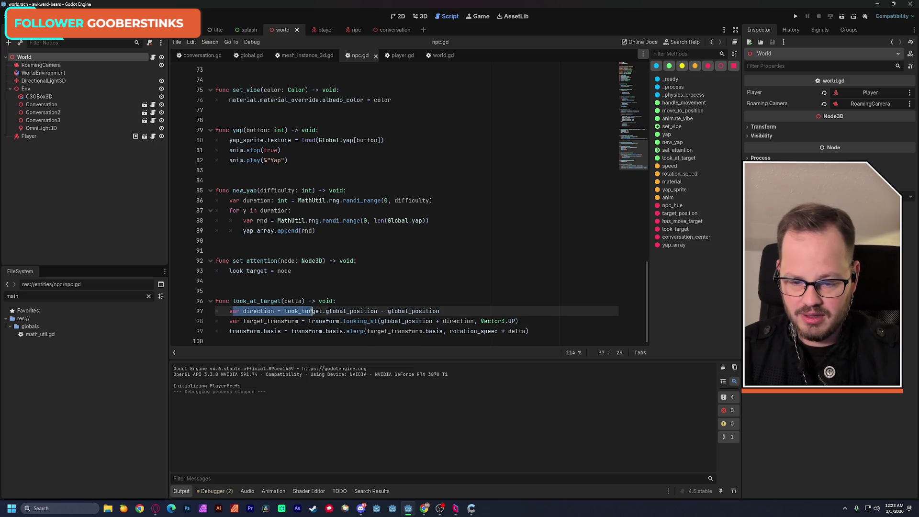
{"action": "left_click", "coordinate": [230, 311]}
{"action": "left_click", "coordinate": [536, 333], "text": "shift"}
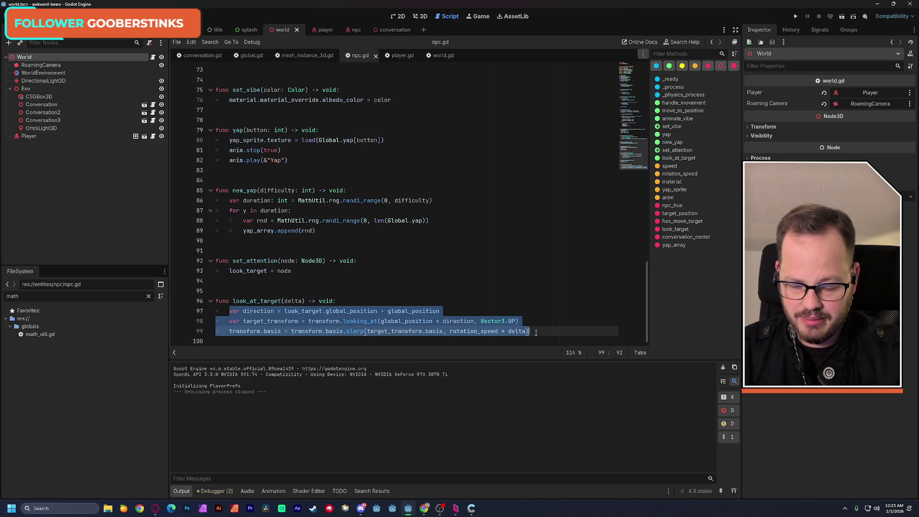
{"action": "key", "text": "ctrl+k"}
{"action": "key", "text": "Up"}
{"action": "key", "text": "Up"}
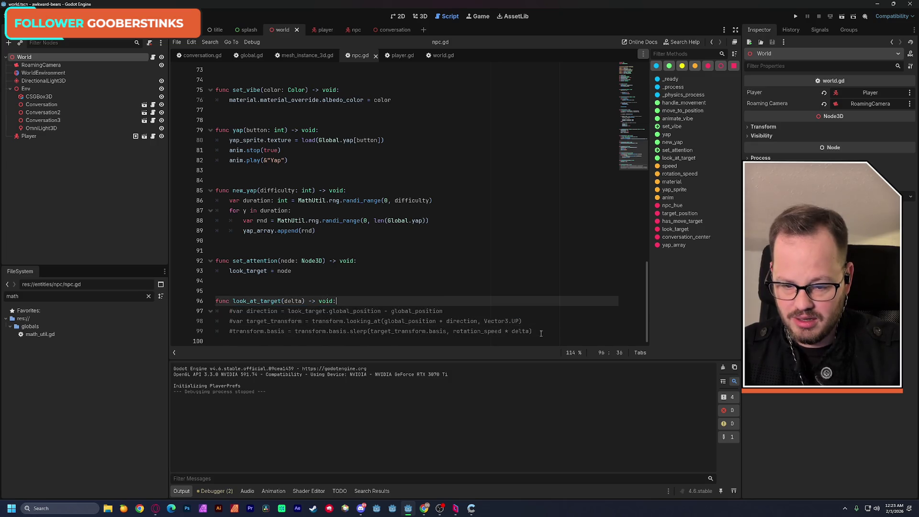
{"action": "key", "text": "ctrl+shift+Return"}
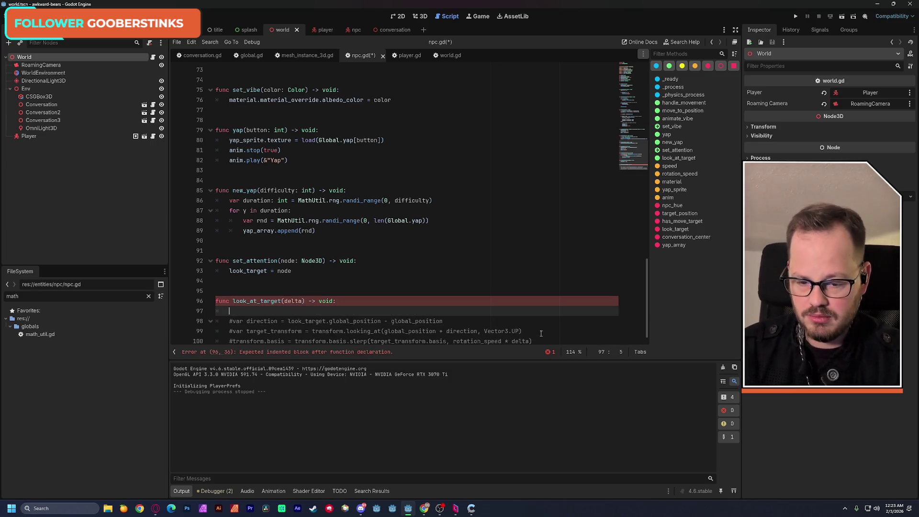
{"action": "scroll", "coordinate": [501, 278], "scroll_direction": "down", "scroll_amount": 1}
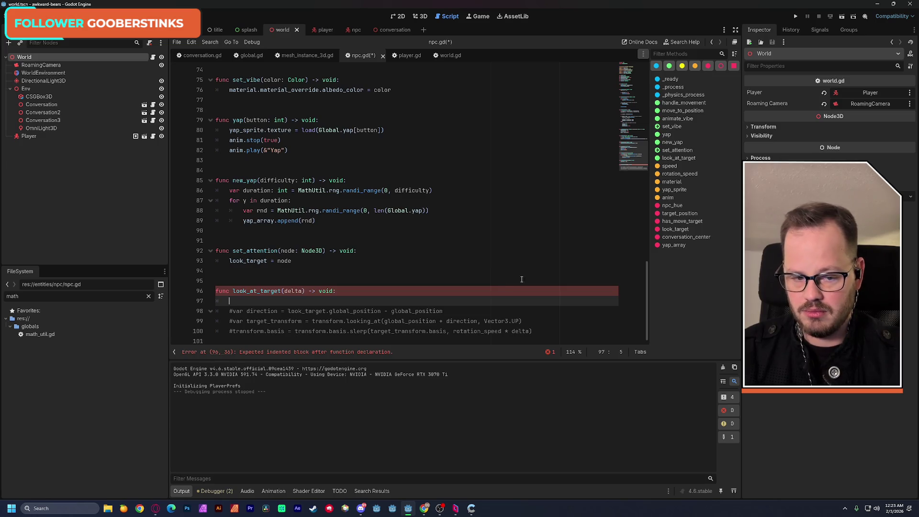
{"action": "key", "text": "ctrl+s"}
{"action": "scroll", "coordinate": [636, 120], "scroll_direction": "up", "scroll_amount": 6}
{"action": "mouse_move", "coordinate": [636, 120]}
{"action": "left_mouse_down"}
{"action": "mouse_move", "coordinate": [634, 96]}
{"action": "mouse_move", "coordinate": [630, 180]}
{"action": "mouse_move", "coordinate": [637, 108]}
{"action": "mouse_move", "coordinate": [635, 164]}
{"action": "left_mouse_up"}
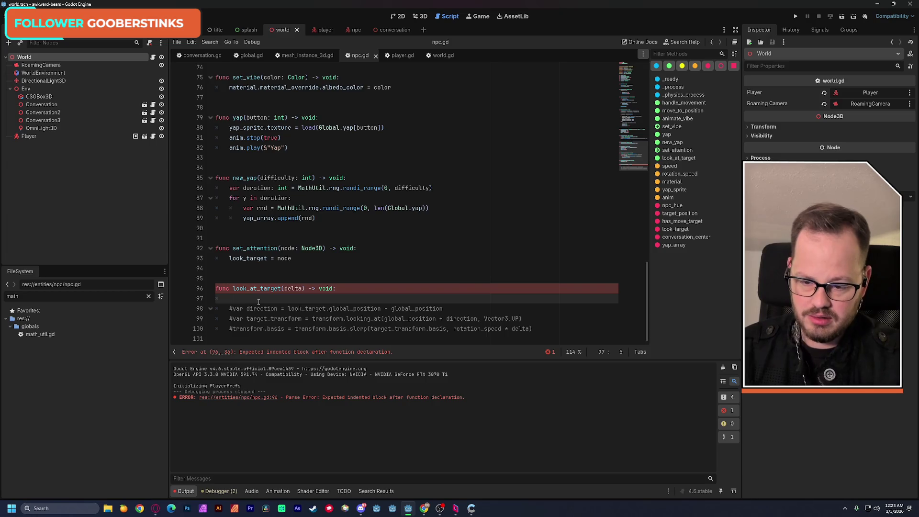
- Write look_at(look_target.global_position) on line 97, save, and run the current scene
{"action": "type", "text": "look"}
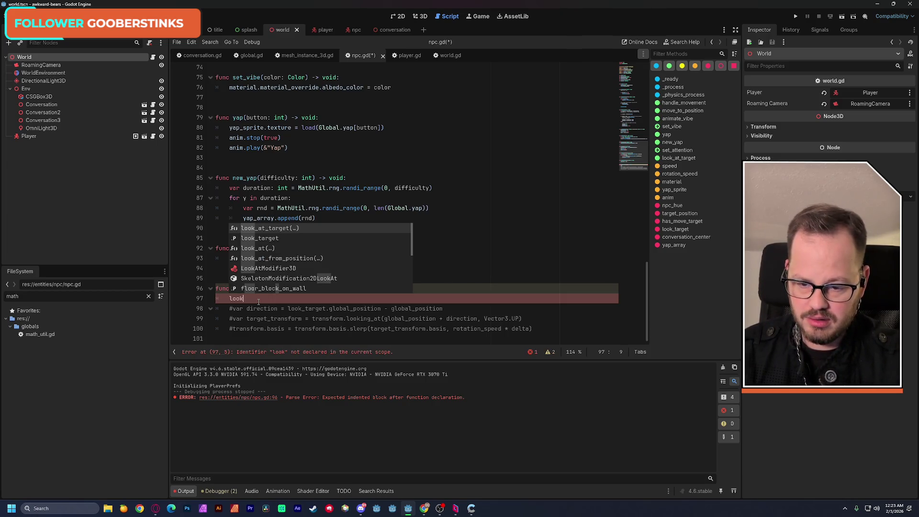
{"action": "key", "text": "Down"}
{"action": "key", "text": "Down"}
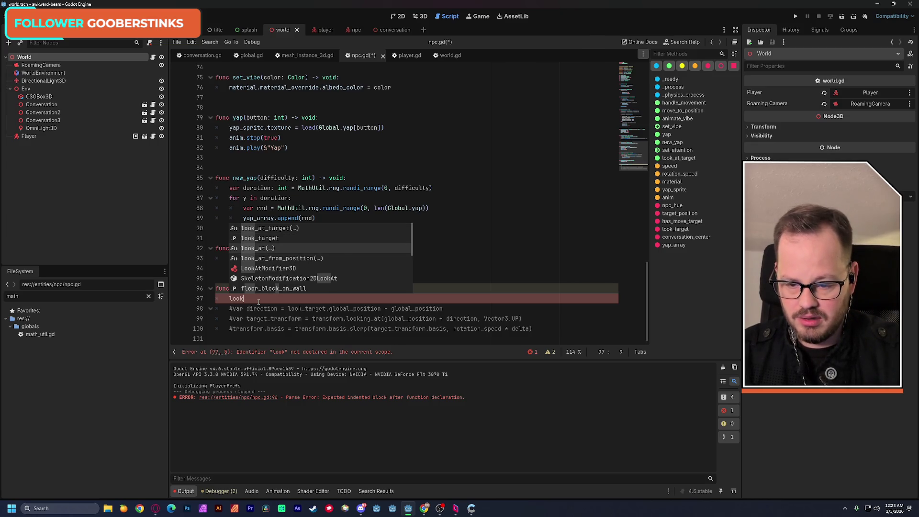
{"action": "key", "text": "Return"}
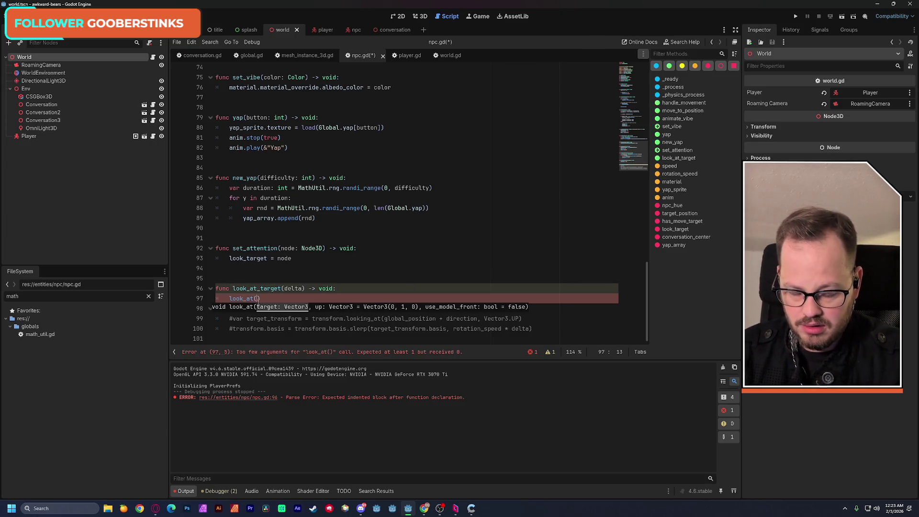
{"action": "type", "text": "look"}
{"action": "key", "text": "Down"}
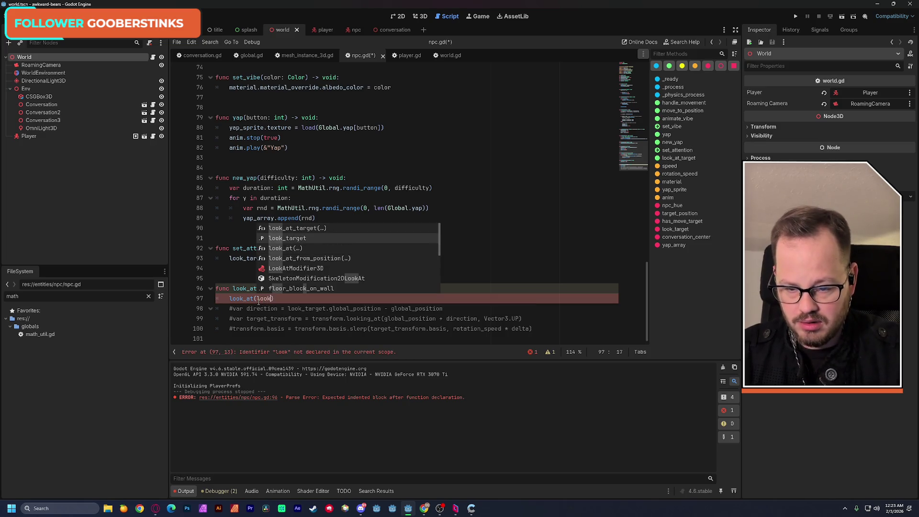
{"action": "key", "text": "Return"}
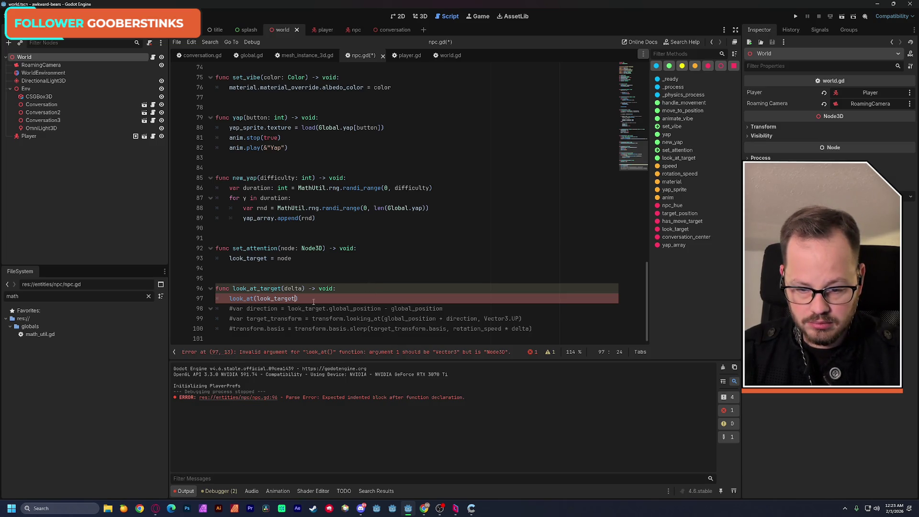
{"action": "type", "text": ".glob"}
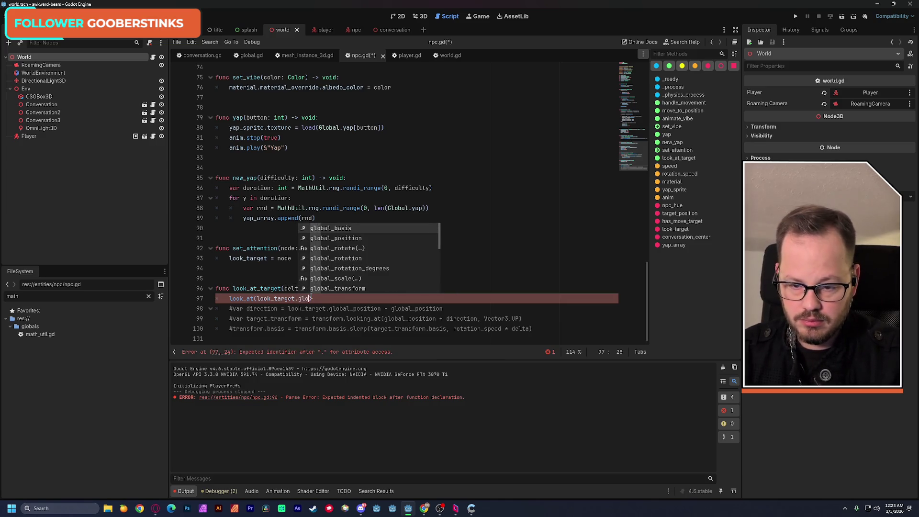
{"action": "key", "text": "Down"}
{"action": "key", "text": "Return"}
{"action": "left_click", "coordinate": [416, 246]}
{"action": "key", "text": "ctrl+s"}
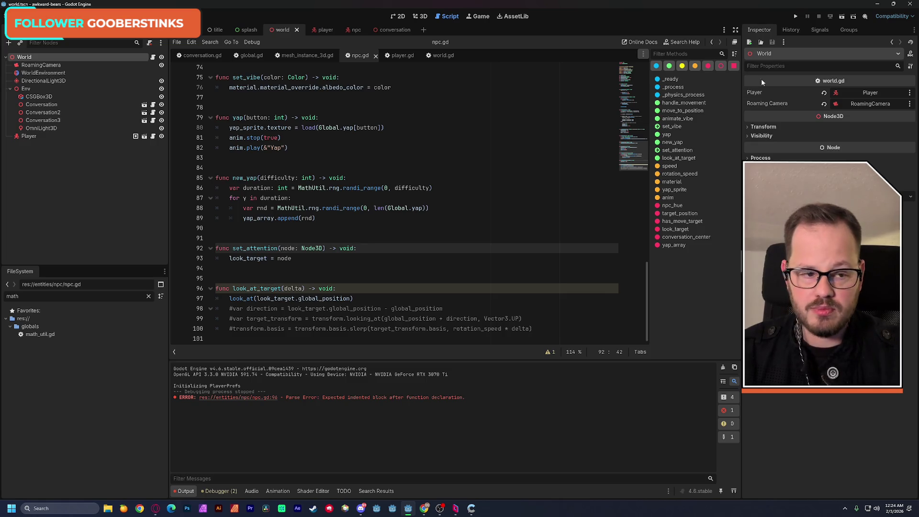
{"action": "left_click", "coordinate": [841, 18]}
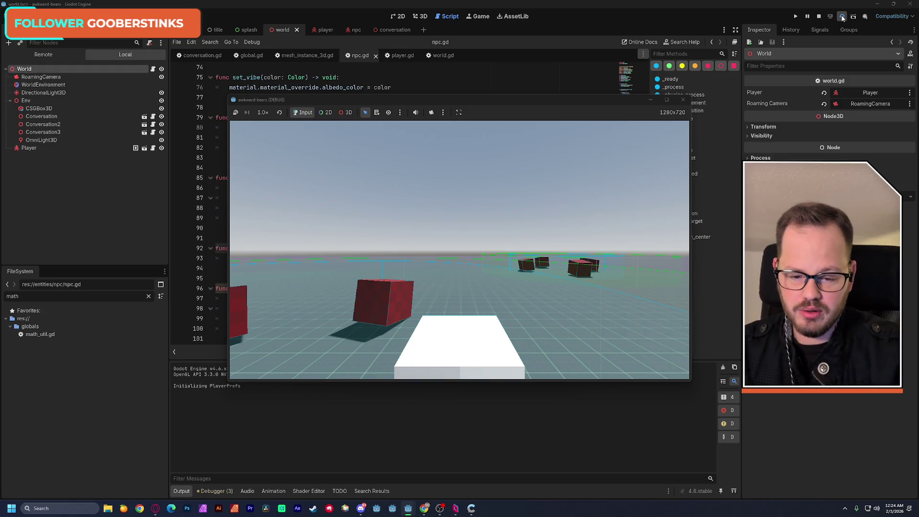
- Close the running game window to end the test
{"action": "left_click", "coordinate": [676, 100]}
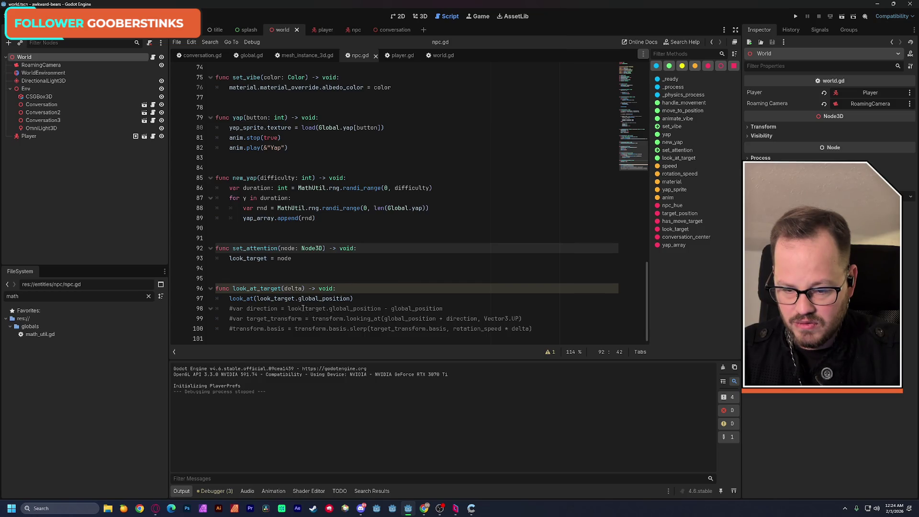
- Change the look_at argument to Vector3(look_target.global_position.x, position.y, look_target.global_position.z) and save
{"action": "left_click_drag", "start_coordinate": [257, 298], "coordinate": [304, 298]}
{"action": "key", "text": "ctrl+c"}
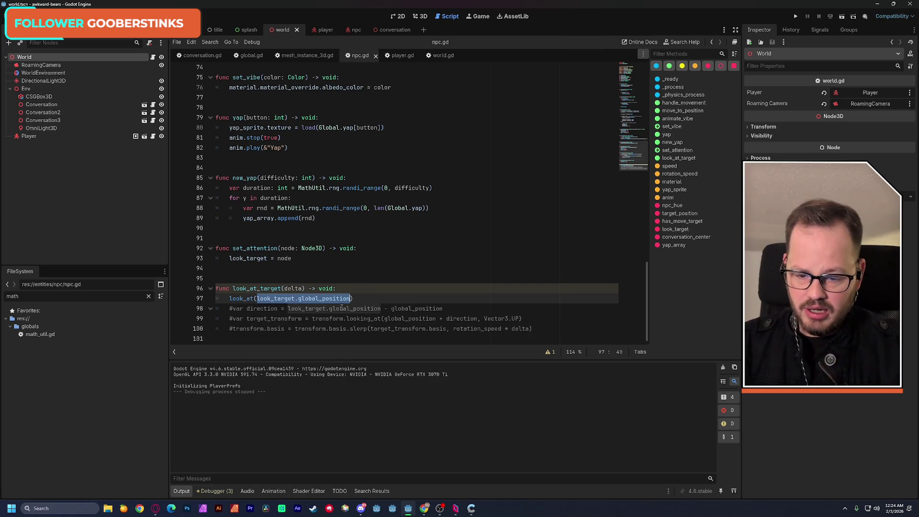
{"action": "type", "text": "vect"}
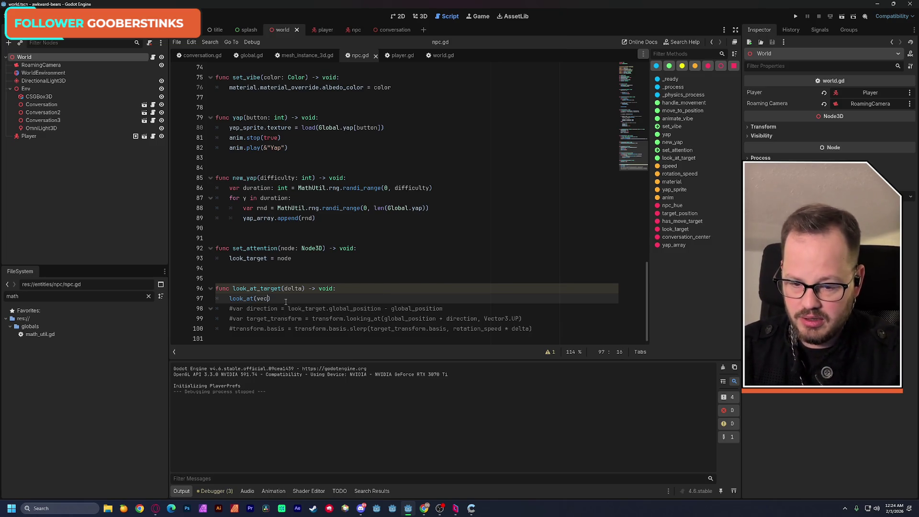
{"action": "key", "text": "Return"}
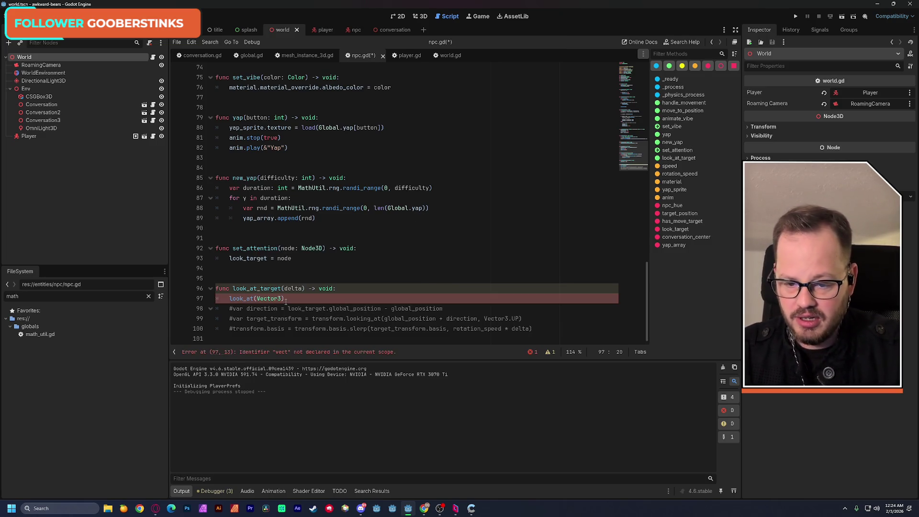
{"action": "type", "text": "("}
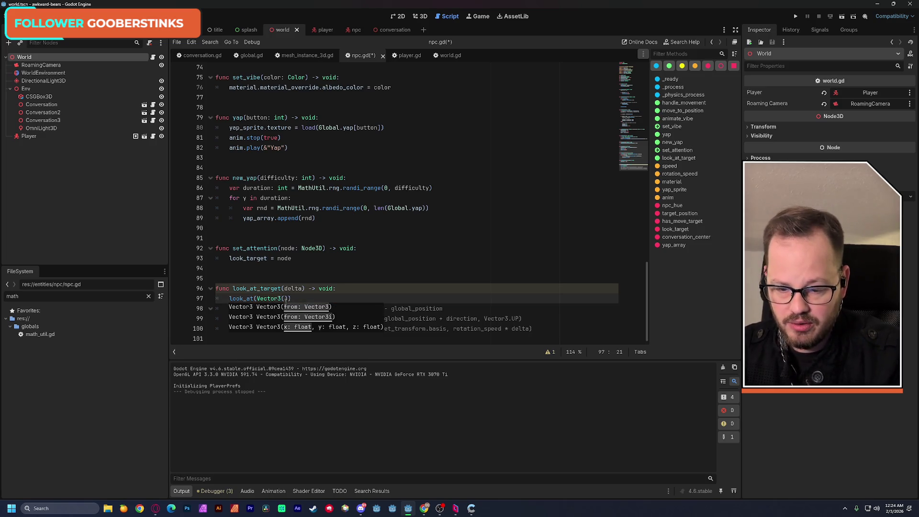
{"action": "key", "text": "ctrl+v"}
{"action": "type", "text": ".x"}
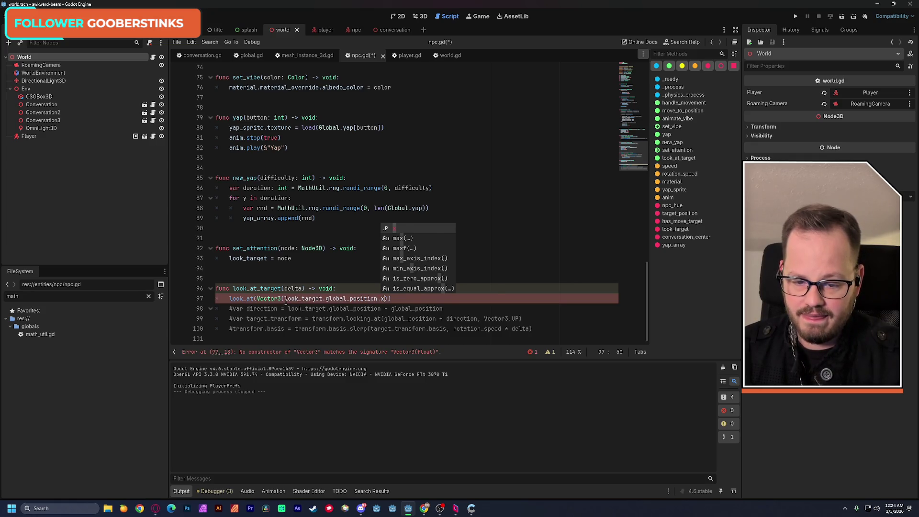
{"action": "type", "text": ","}
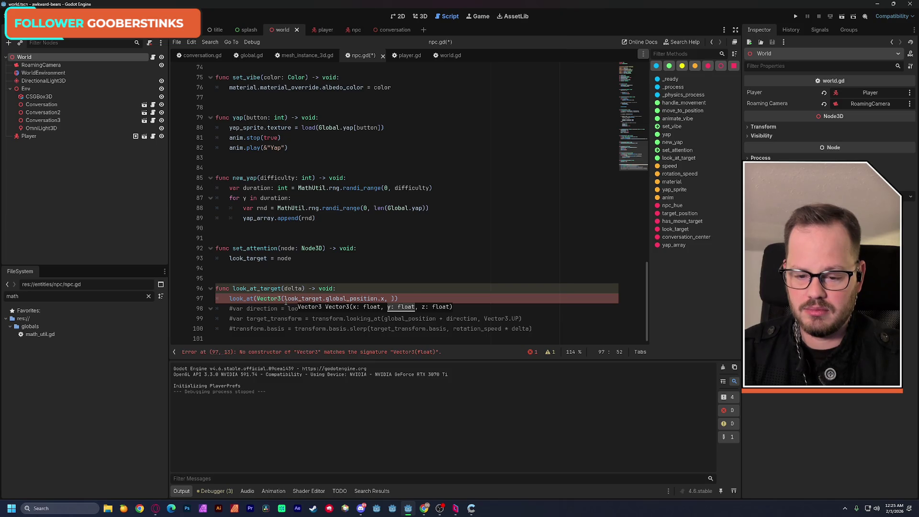
{"action": "type", "text": "position"}
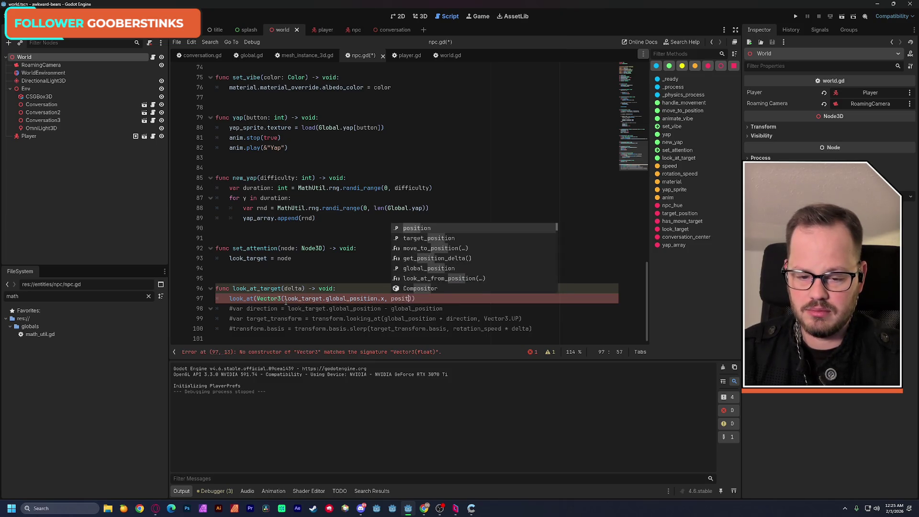
{"action": "type", "text": "."}
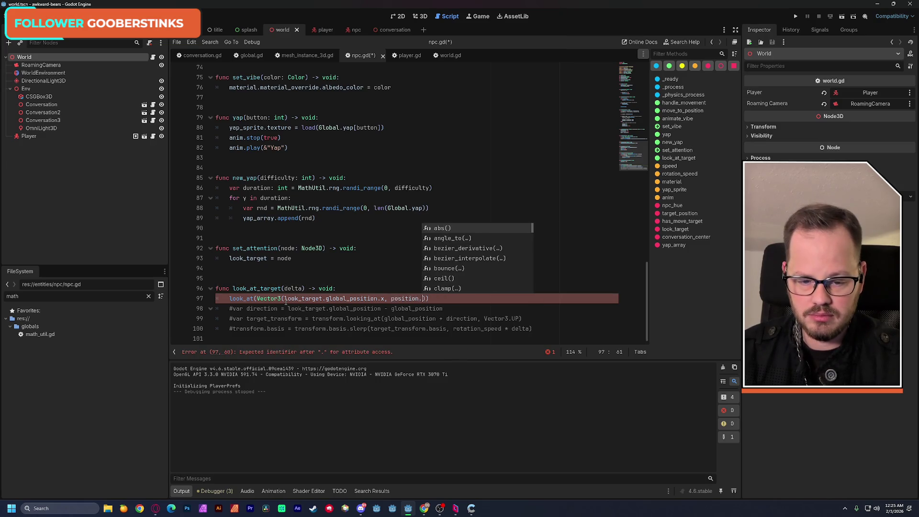
{"action": "type", "text": "y"}
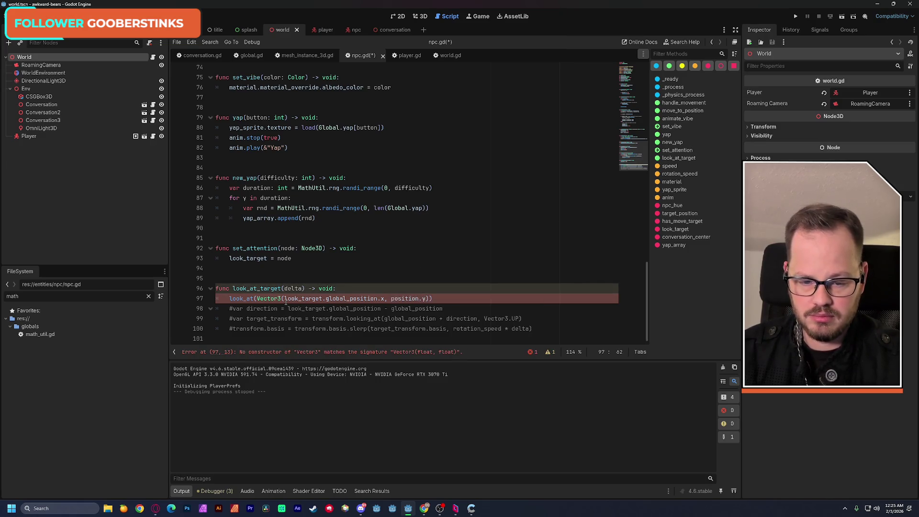
{"action": "type", "text": ", look_target.global_position."}
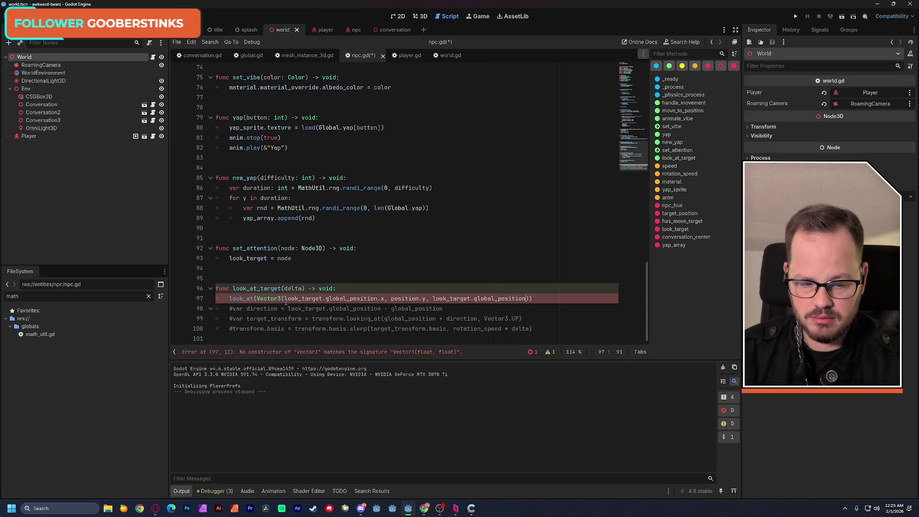
{"action": "type", "text": "z"}
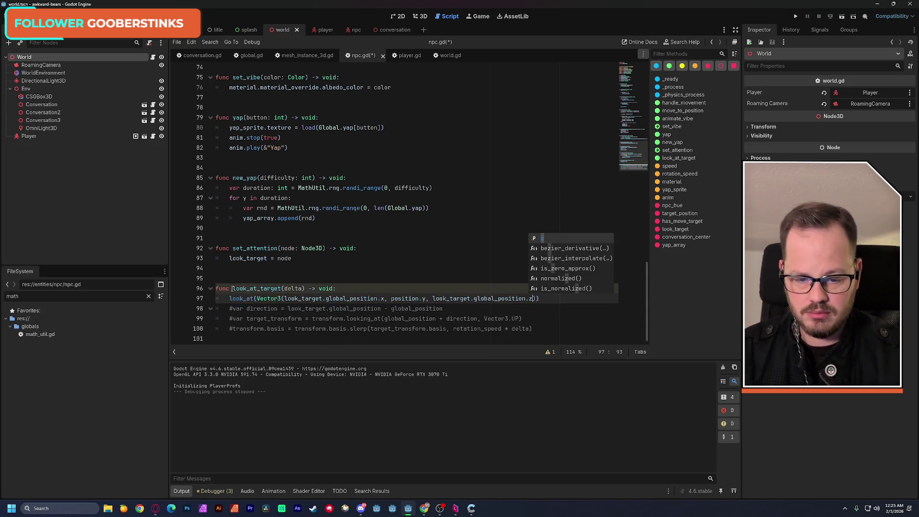
{"action": "left_click", "coordinate": [408, 259]}
{"action": "key", "text": "ctrl+s"}
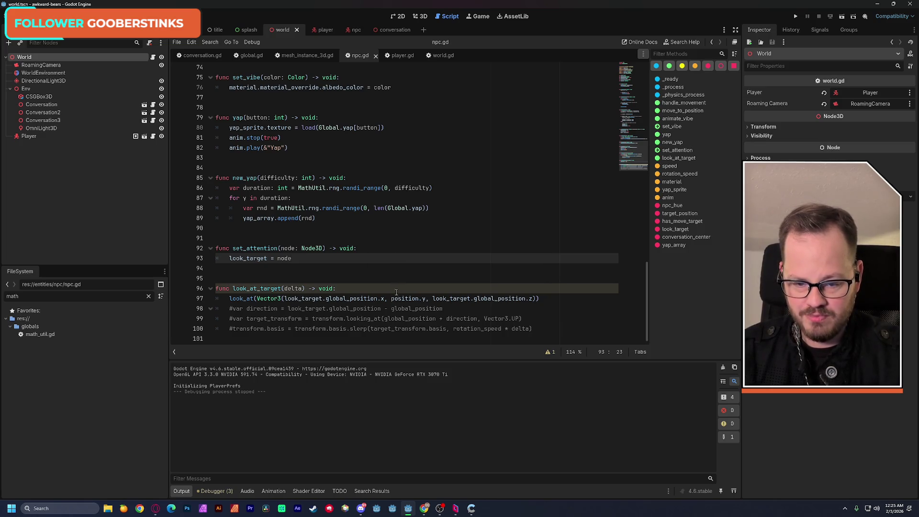
- Check position.y on line 97, then run the current scene again
{"action": "double_click", "coordinate": [404, 298]}
{"action": "left_click_drag", "start_coordinate": [397, 298], "coordinate": [424, 297]}
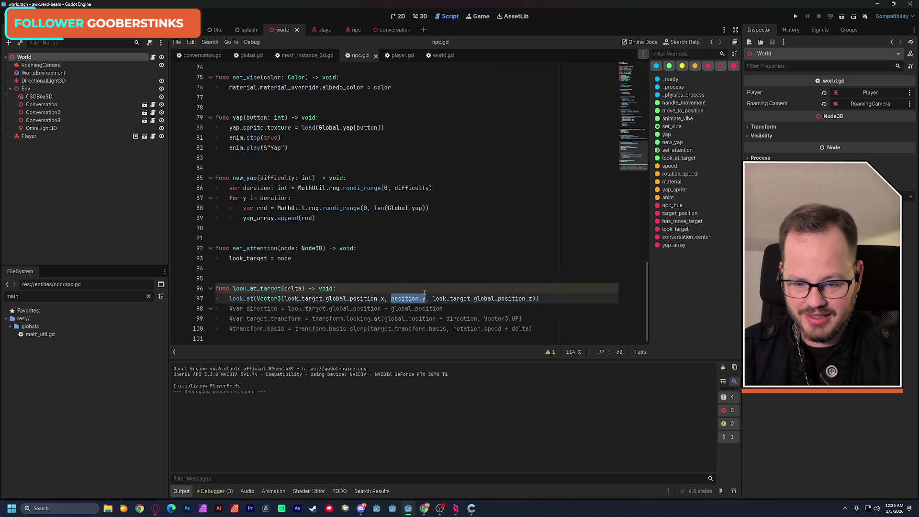
{"action": "left_click", "coordinate": [415, 278]}
{"action": "left_click", "coordinate": [842, 17]}
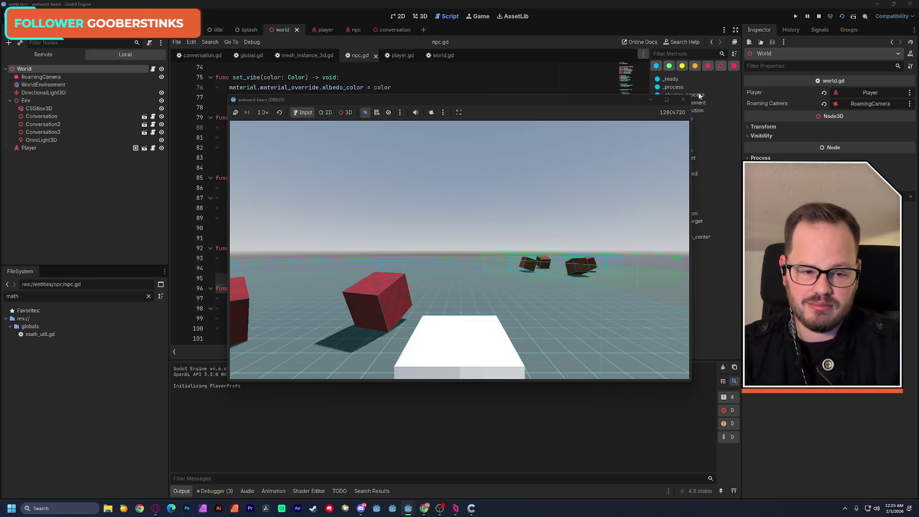
- Stop the game and change position.y to global_position.y on line 97, then save
{"action": "left_click", "coordinate": [683, 100]}
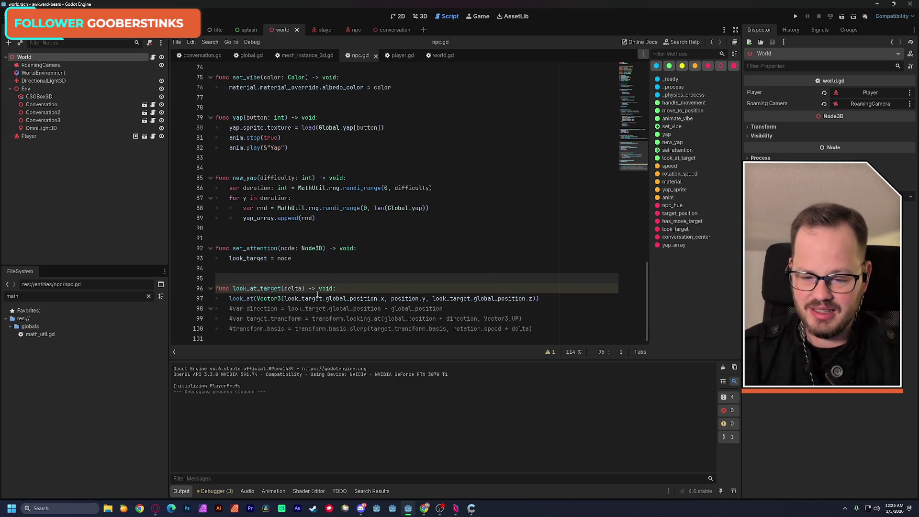
{"action": "left_click_drag", "start_coordinate": [230, 299], "coordinate": [539, 299]}
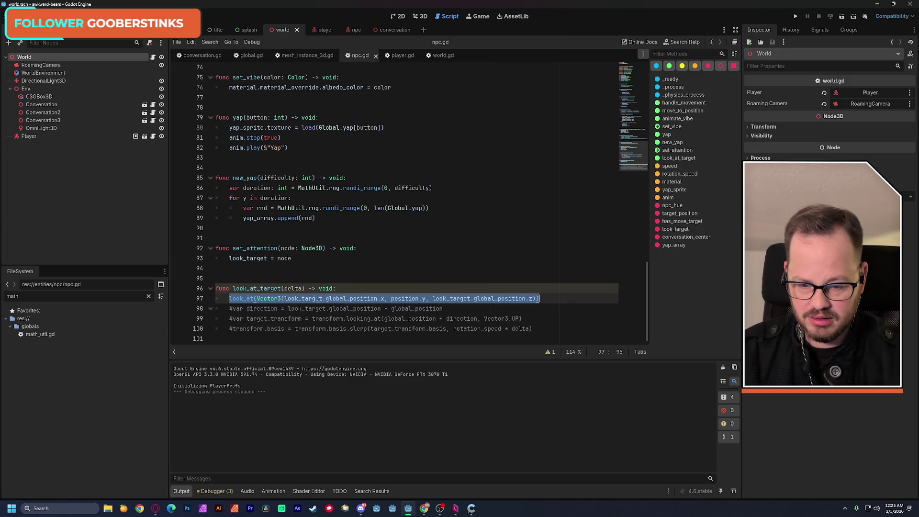
{"action": "left_click", "coordinate": [391, 298]}
{"action": "type", "text": "global"}
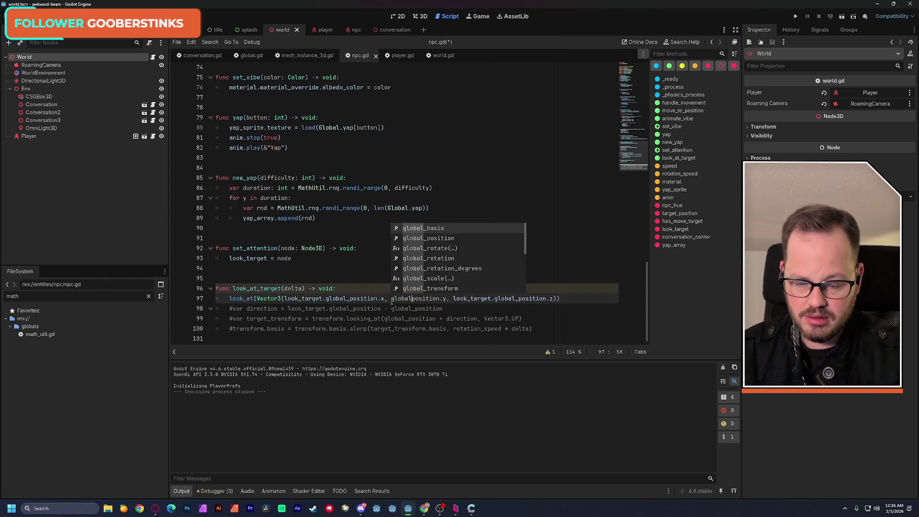
{"action": "type", "text": "_"}
{"action": "left_click", "coordinate": [529, 177]}
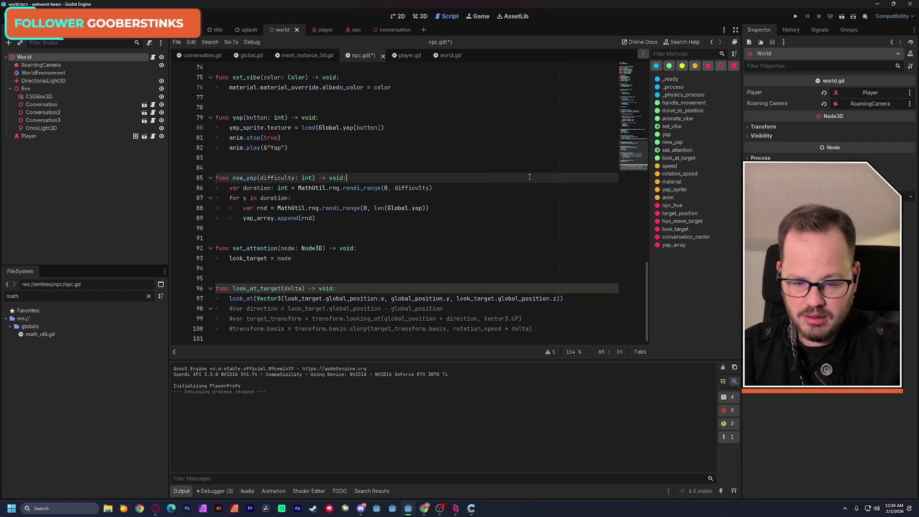
{"action": "key", "text": "ctrl+s"}
- Test-run the scene again and stop it
{"action": "left_click", "coordinate": [841, 17]}
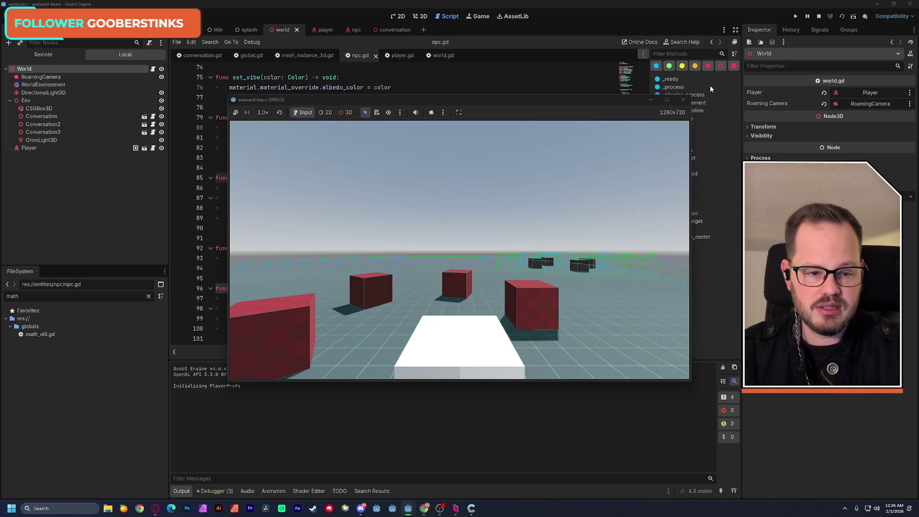
{"action": "left_click", "coordinate": [682, 99]}
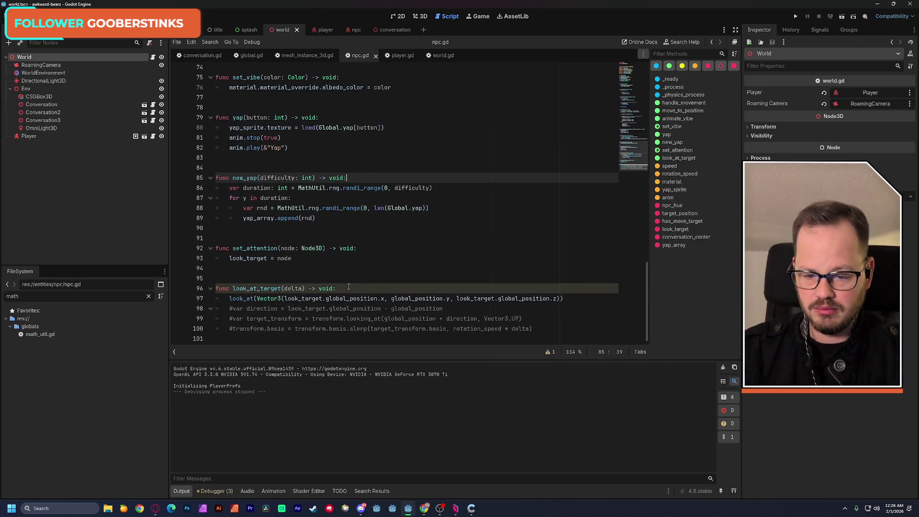
{"action": "left_click", "coordinate": [570, 300]}
- Delete the three commented-out lines from look_at_target, save, and select the look_at line for copying
{"action": "key", "text": "ctrl+s"}
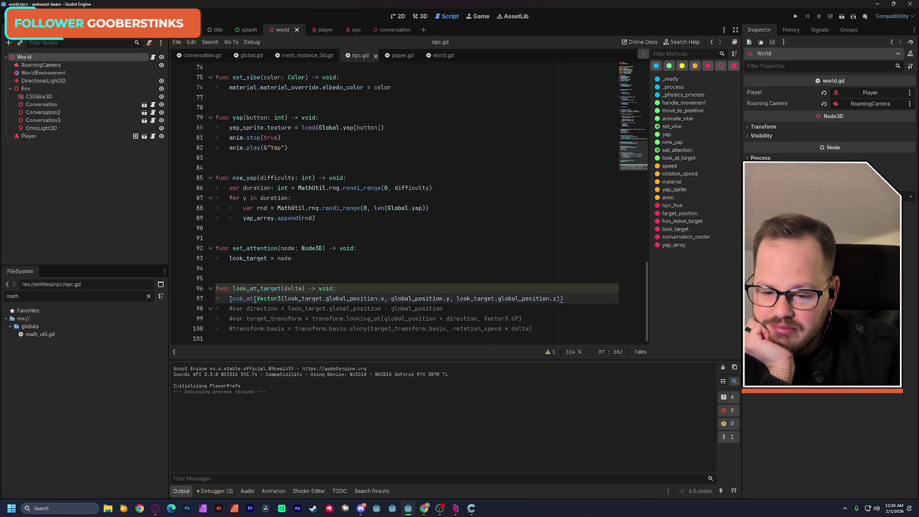
{"action": "mouse_move", "coordinate": [229, 298]}
{"action": "left_mouse_down"}
{"action": "mouse_move", "coordinate": [522, 288]}
{"action": "mouse_move", "coordinate": [567, 296]}
{"action": "left_mouse_up"}
{"action": "key", "text": "ctrl+c"}
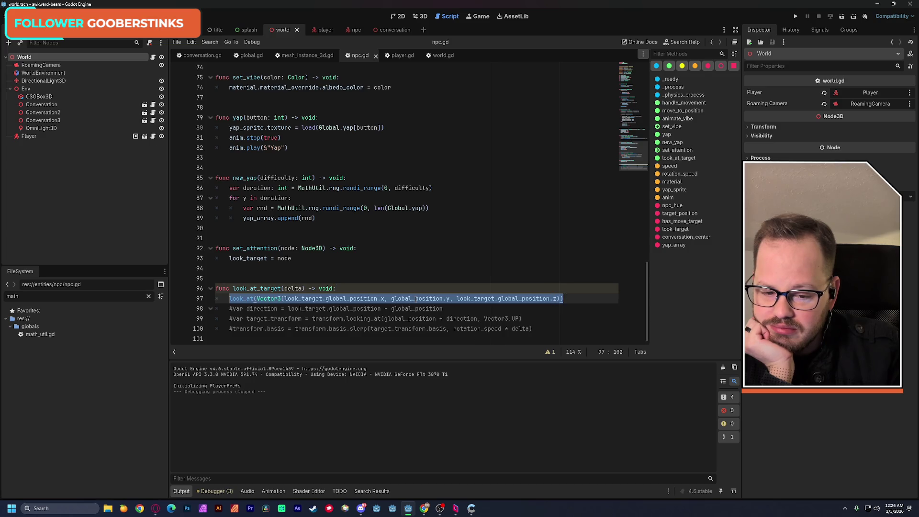
{"action": "left_click", "coordinate": [465, 308]}
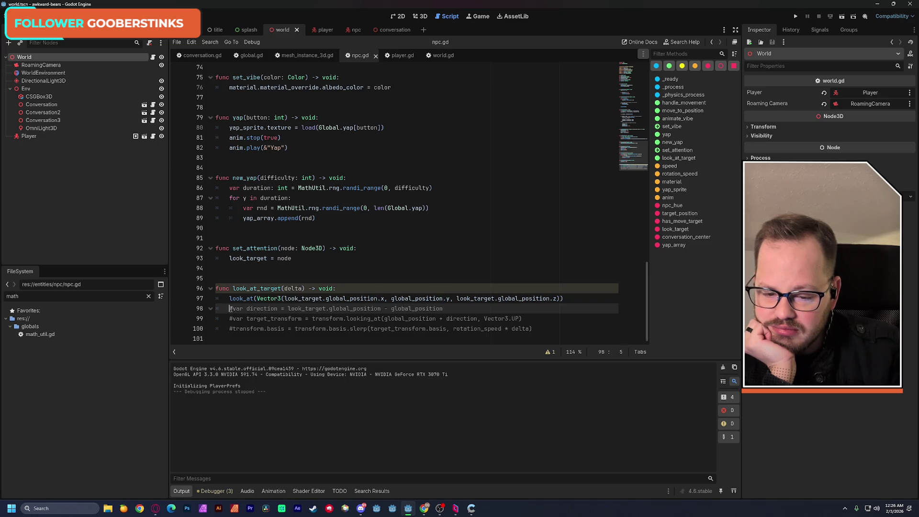
{"action": "left_click_drag", "start_coordinate": [230, 308], "coordinate": [532, 329]}
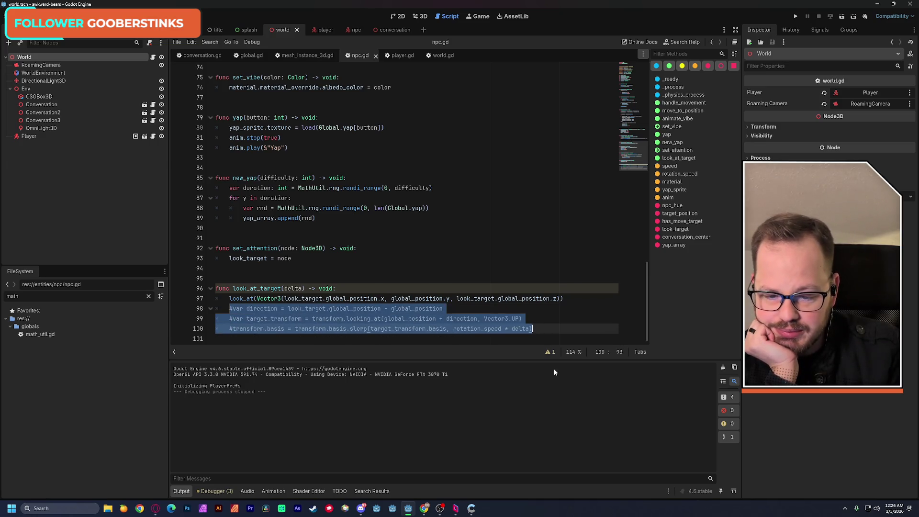
{"action": "left_click", "coordinate": [545, 329]}
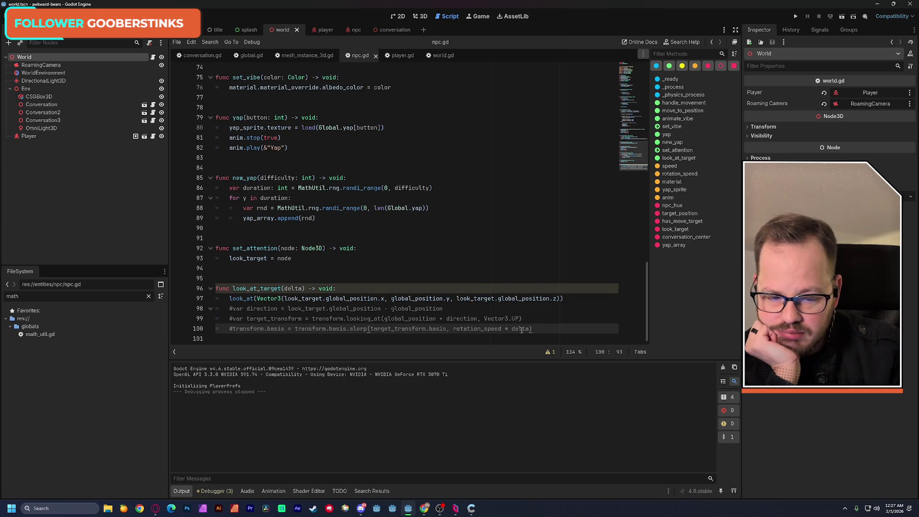
{"action": "left_click_drag", "start_coordinate": [532, 330], "coordinate": [213, 309]}
{"action": "key", "text": "Delete"}
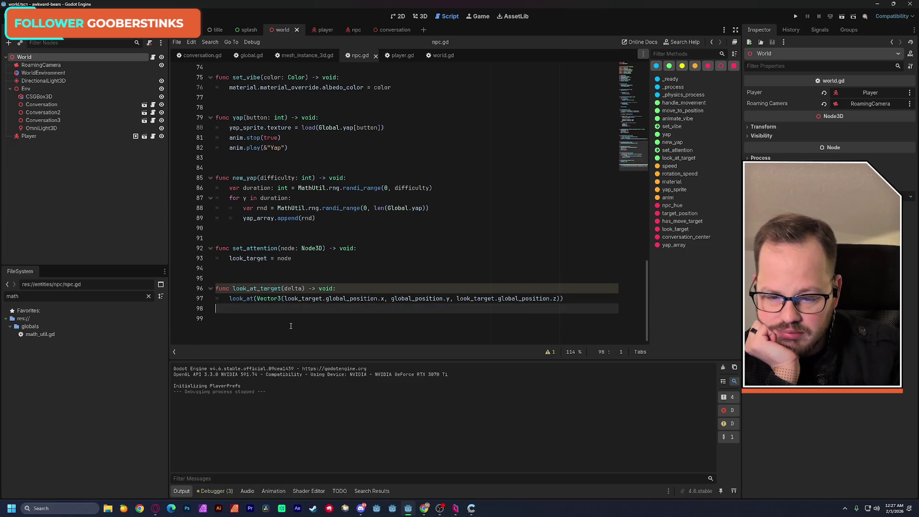
{"action": "key", "text": "ctrl+s"}
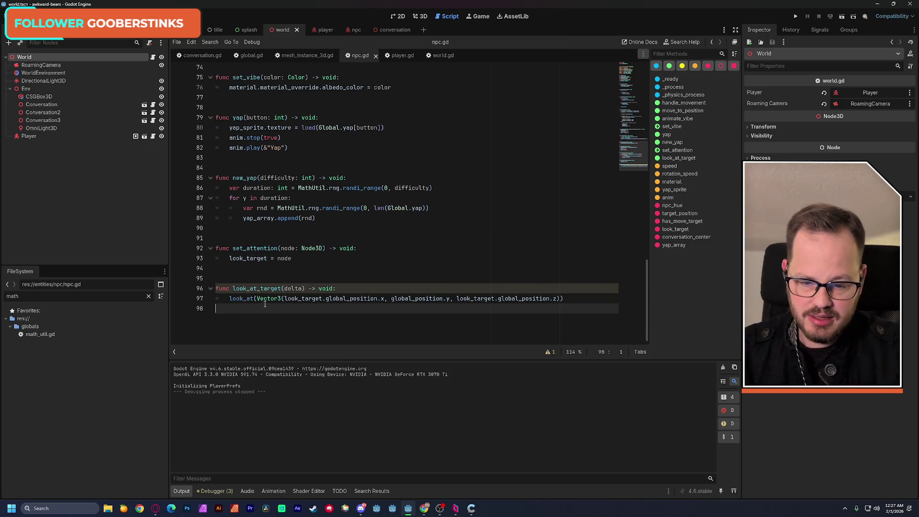
{"action": "left_click_drag", "start_coordinate": [230, 300], "coordinate": [564, 299]}
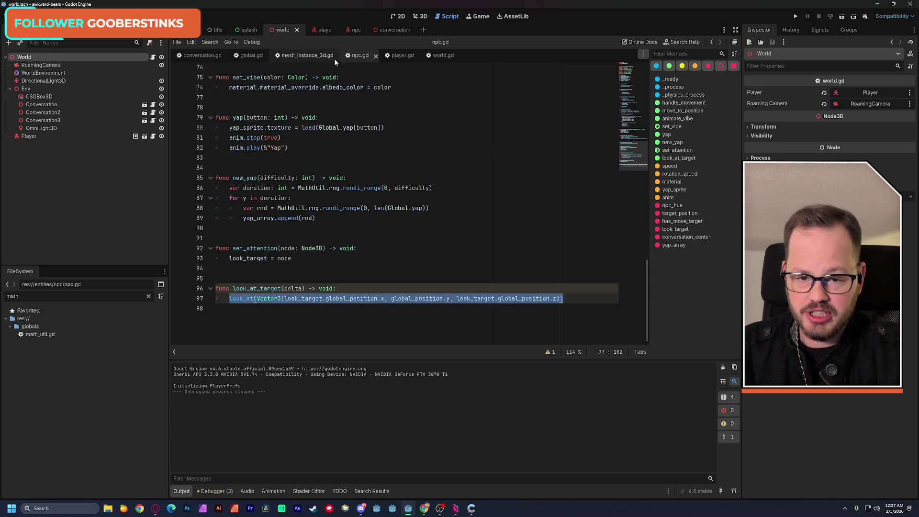
- In player.gd, replace look_at_target's three-line slerp body with the copied look_at(Vector3(...)) line
{"action": "left_click", "coordinate": [398, 55]}
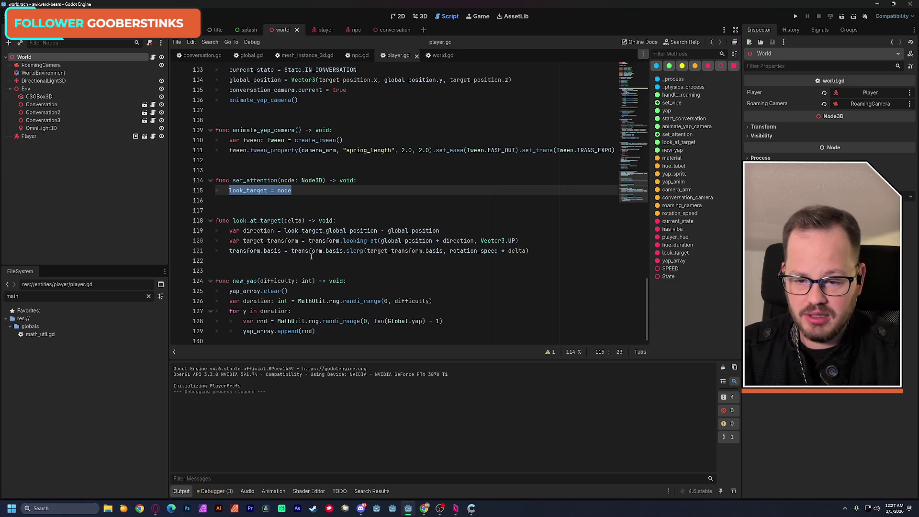
{"action": "left_click_drag", "start_coordinate": [229, 230], "coordinate": [529, 250]}
{"action": "key", "text": "ctrl+v"}
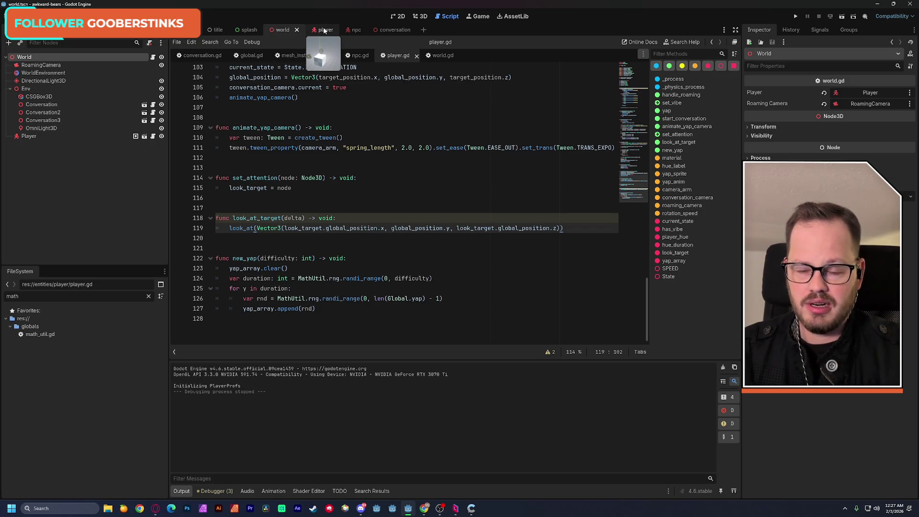
{"action": "left_click", "coordinate": [198, 55]}
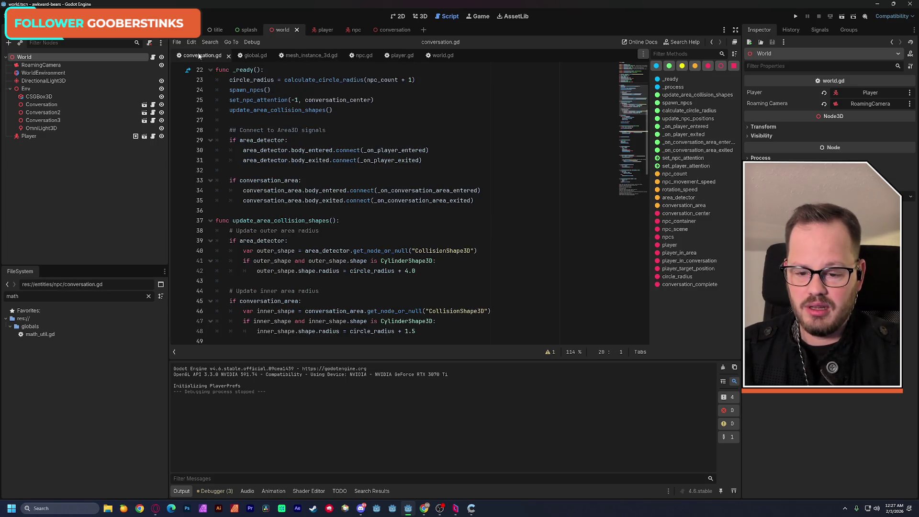
- Scroll conversation.gd to _on_conversation_area_entered and start a new line after start_conversation
{"action": "left_click", "coordinate": [319, 30]}
{"action": "left_click", "coordinate": [284, 30]}
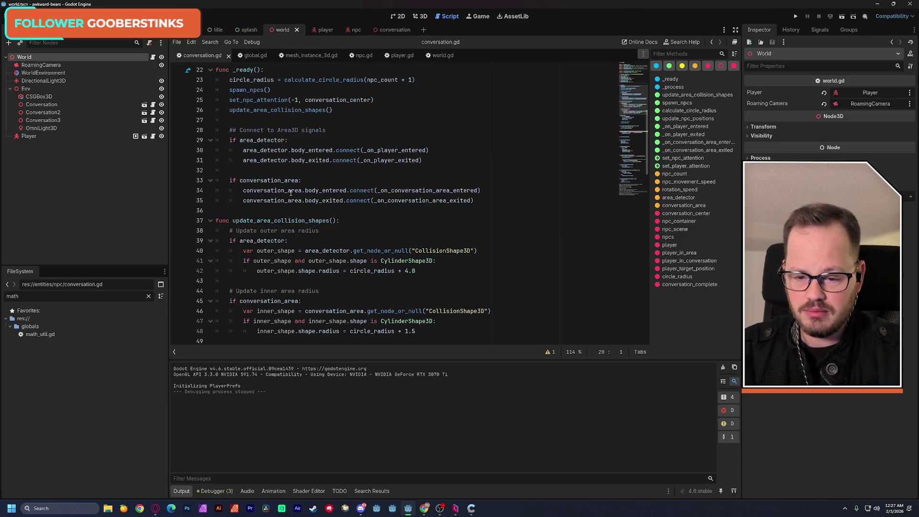
{"action": "left_click", "coordinate": [627, 184]}
{"action": "left_click_drag", "start_coordinate": [627, 184], "coordinate": [623, 168]}
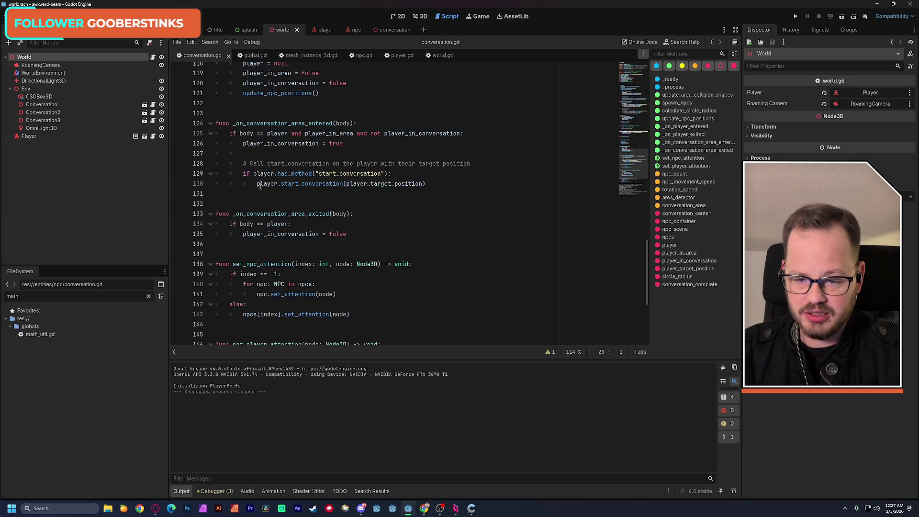
{"action": "left_click", "coordinate": [435, 184]}
{"action": "key", "text": "Return"}
{"action": "key", "text": "Return"}
- Add if player.has_method("set_attention"): with player.set_attention beneath it
{"action": "type", "text": "if player.h"}
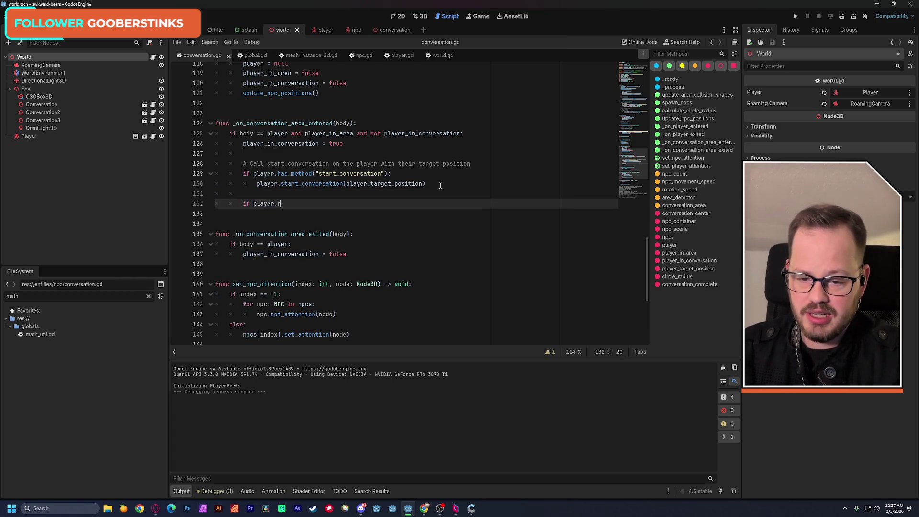
{"action": "type", "text": "a"}
{"action": "key", "text": "Down"}
{"action": "key", "text": "Down"}
{"action": "key", "text": "Down"}
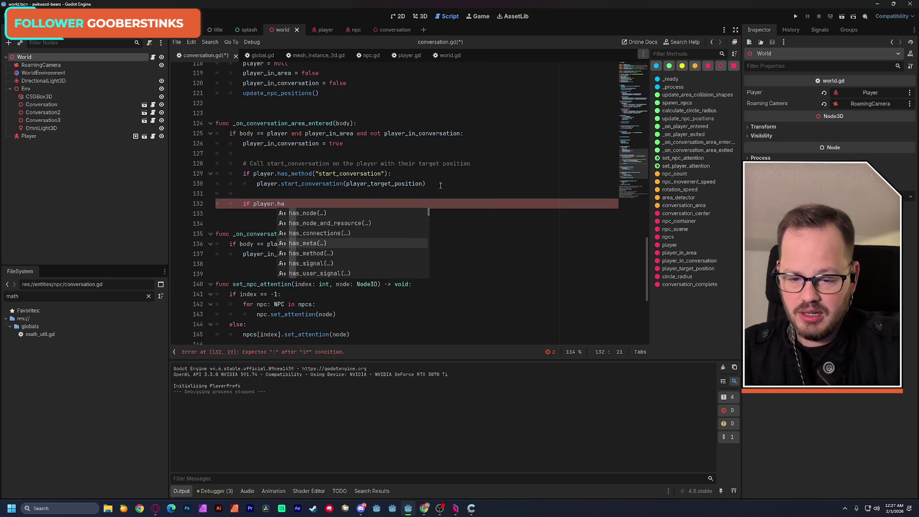
{"action": "key", "text": "Return"}
{"action": "type", "text": "\"set_attention"}
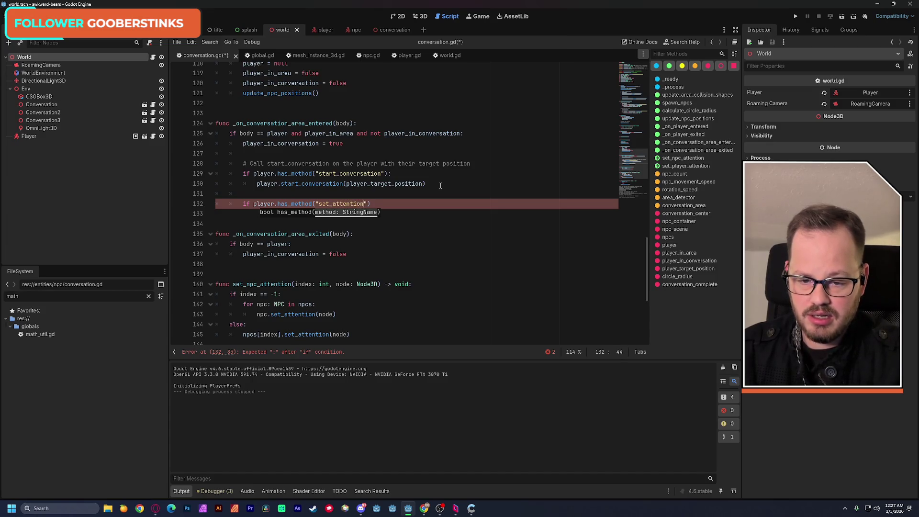
{"action": "type", "text": "\"):"}
{"action": "key", "text": "Return"}
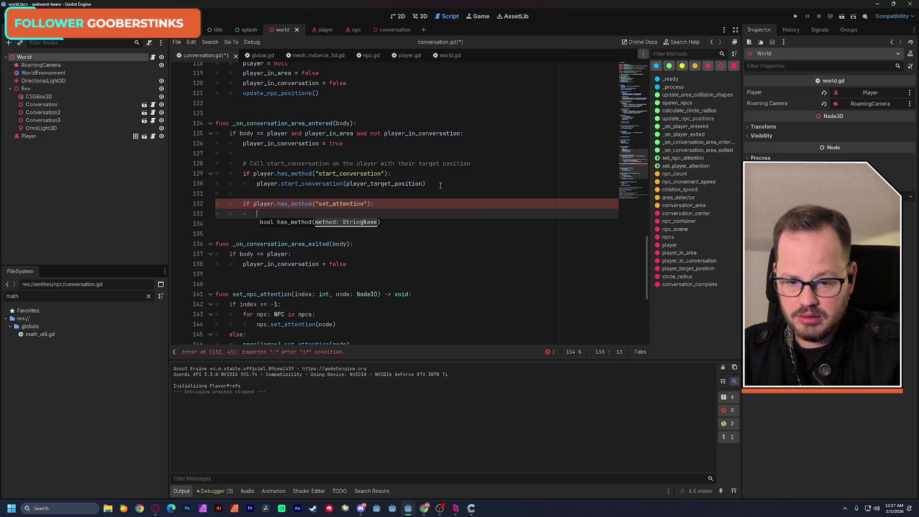
{"action": "type", "text": "play"}
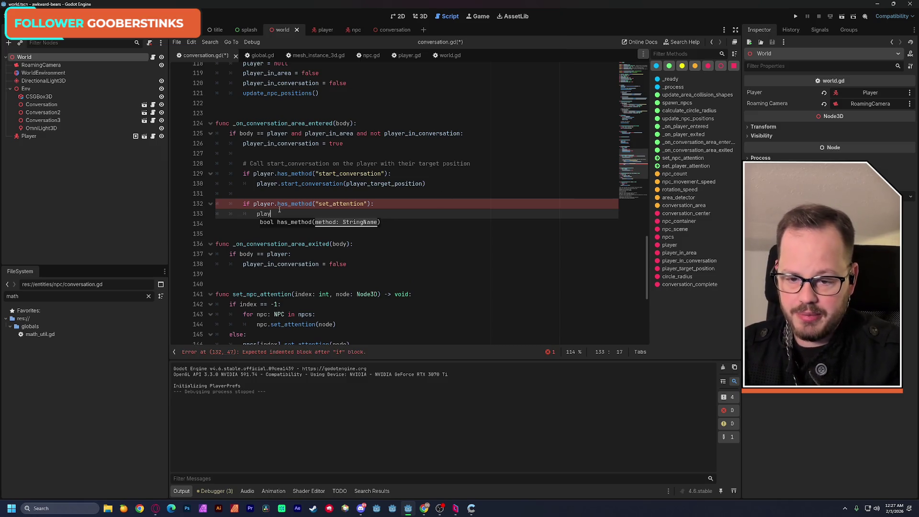
{"action": "type", "text": "er."}
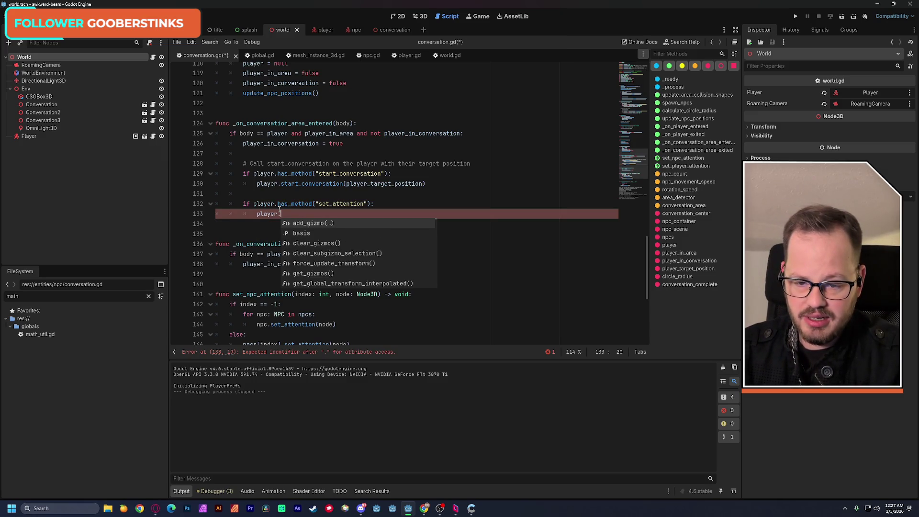
{"action": "type", "text": "set_attention"}
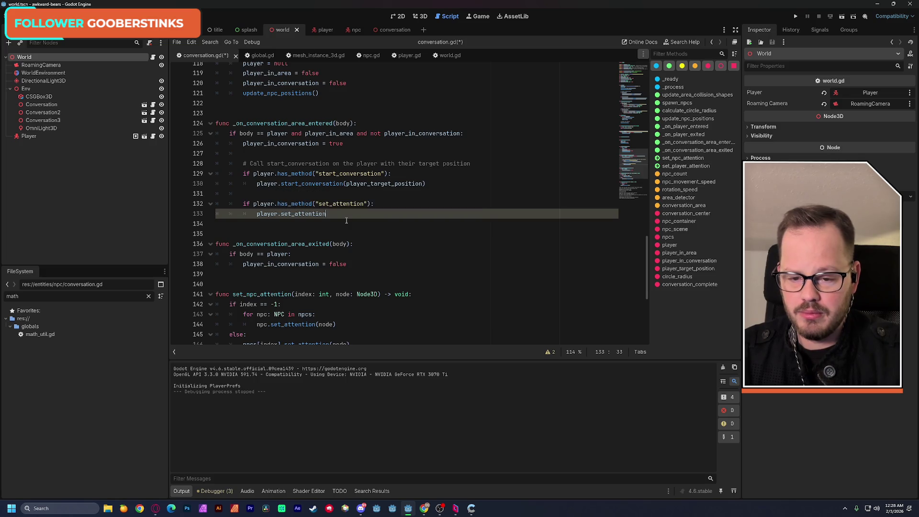
{"action": "key", "text": "shift+Up"}
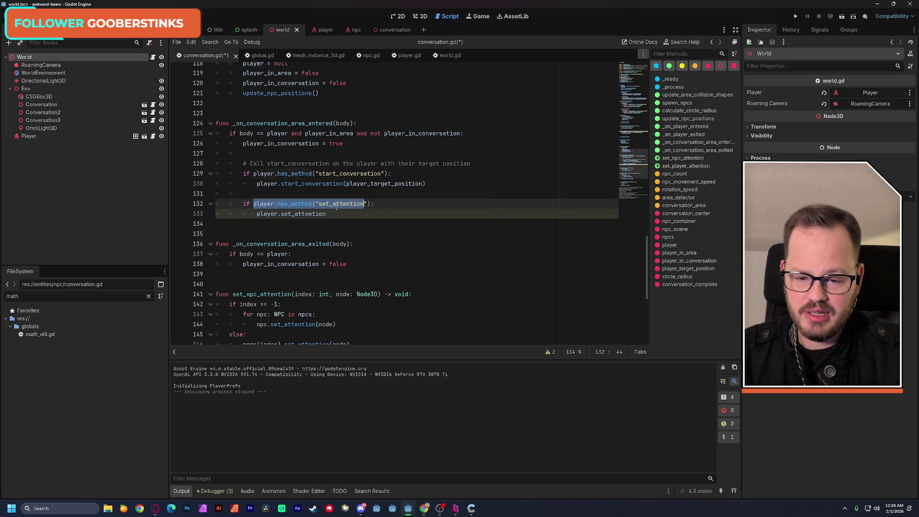
{"action": "key", "text": "shift+Down"}
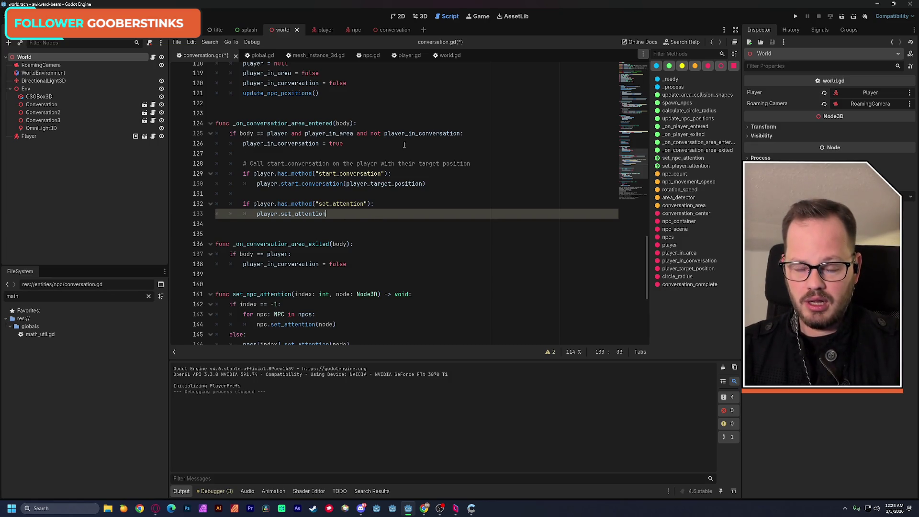
{"action": "double_click", "coordinate": [267, 185]}
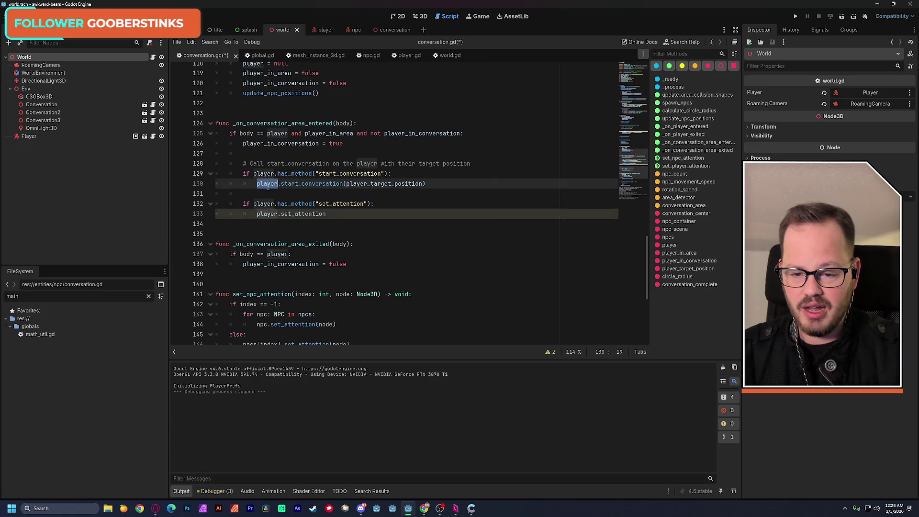
- Change the player variable's type from Node3D to Player on line 14 and save
{"action": "left_click_drag", "start_coordinate": [632, 171], "coordinate": [633, 72]}
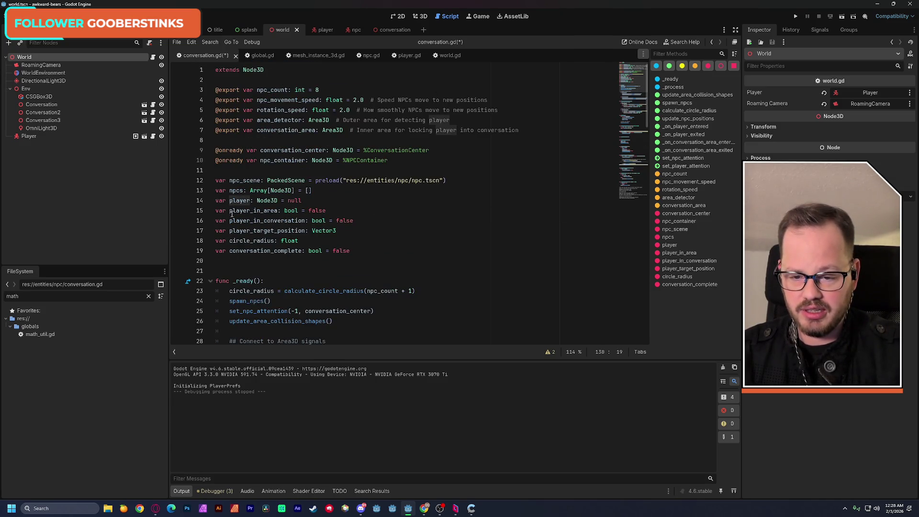
{"action": "double_click", "coordinate": [268, 201]}
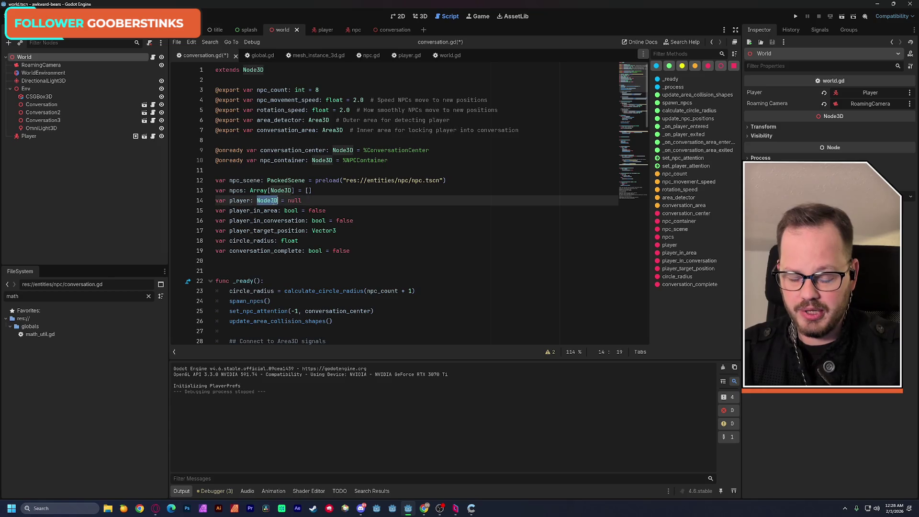
{"action": "type", "text": "Player"}
{"action": "left_click", "coordinate": [395, 180]}
{"action": "key", "text": "ctrl+s"}
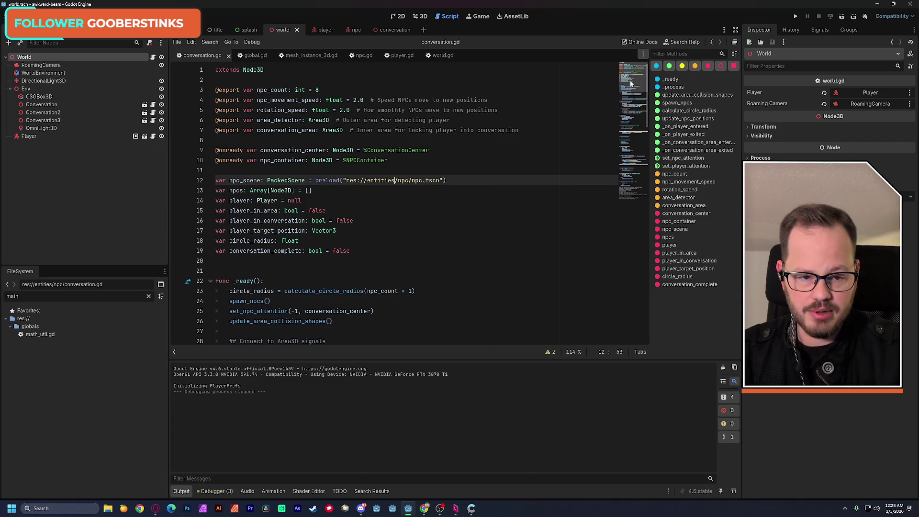
- Delete both has_method checks and unindent the start_conversation and set_attention calls
{"action": "left_click", "coordinate": [631, 175]}
{"action": "scroll", "coordinate": [424, 171], "scroll_direction": "up", "scroll_amount": 2}
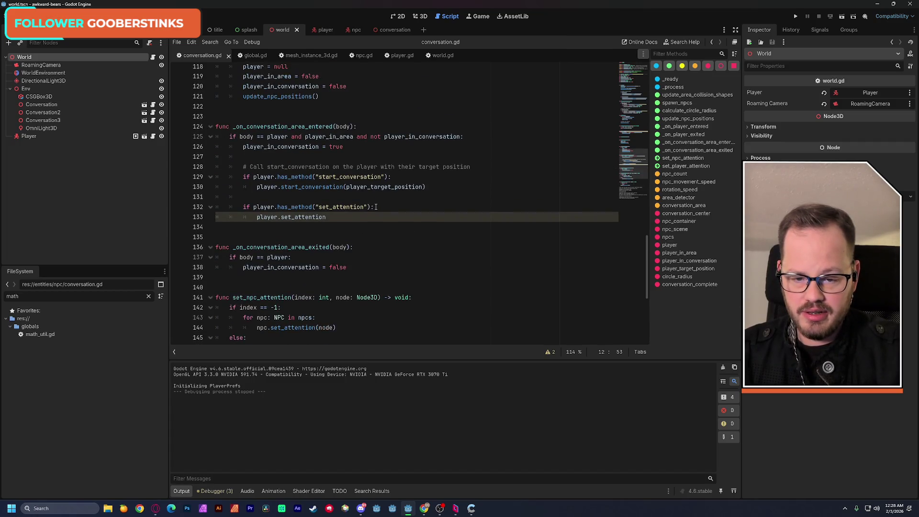
{"action": "triple_click", "coordinate": [376, 207]}
{"action": "key", "text": "BackSpace"}
{"action": "key", "text": "Escape"}
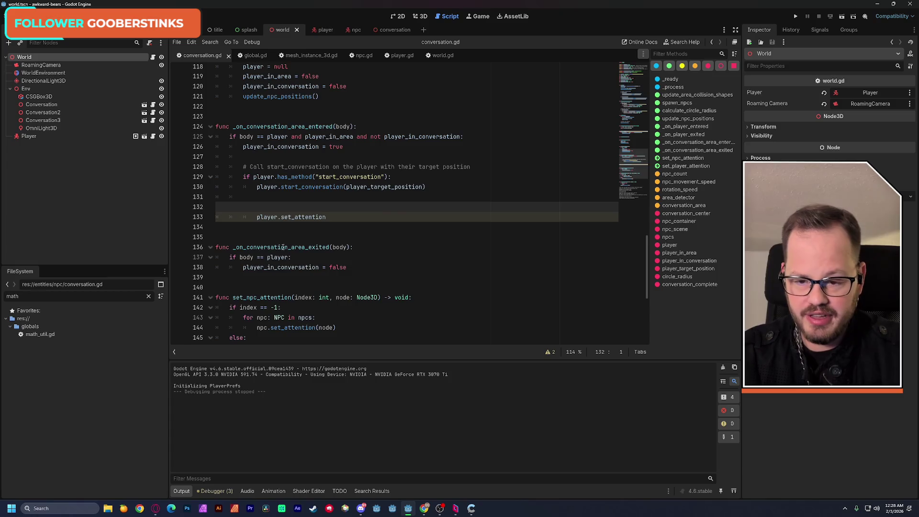
{"action": "key", "text": "BackSpace"}
{"action": "left_click_drag", "start_coordinate": [391, 177], "coordinate": [197, 176]}
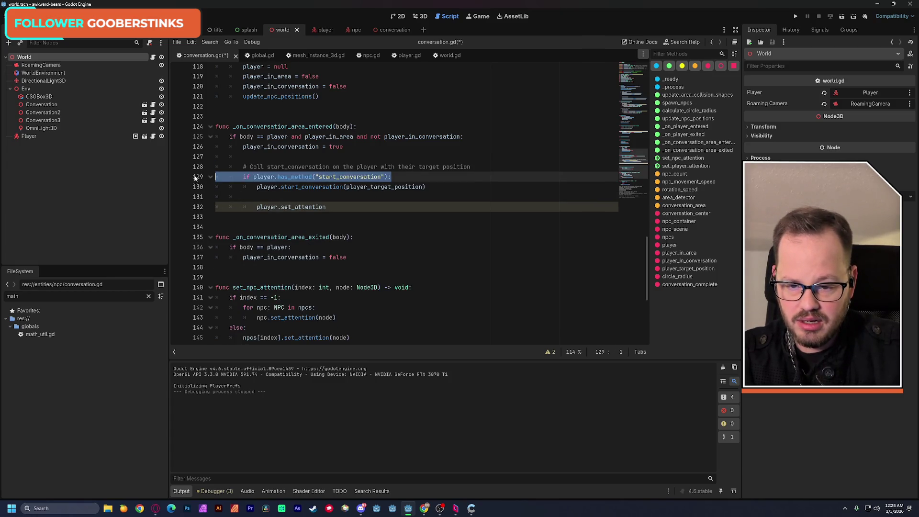
{"action": "key", "text": "BackSpace"}
{"action": "left_click", "coordinate": [255, 187]}
{"action": "key", "text": "BackSpace"}
{"action": "key", "text": "Down"}
{"action": "key", "text": "Down"}
{"action": "key", "text": "BackSpace"}
{"action": "key", "text": "Up"}
{"action": "key", "text": "Up"}
{"action": "key", "text": "Up"}
{"action": "key", "text": "BackSpace"}
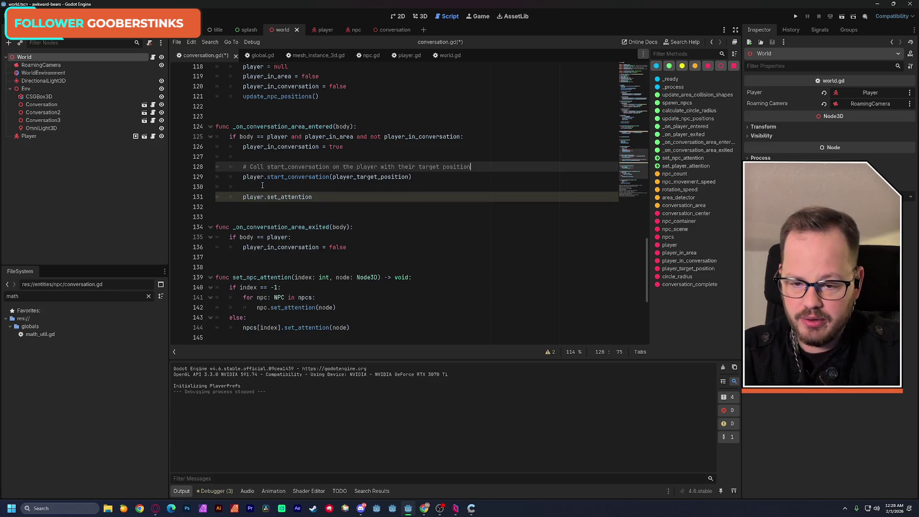
{"action": "key", "text": "Down"}
{"action": "key", "text": "Down"}
{"action": "key", "text": "BackSpace"}
- Autocomplete the call to player.set_attention() and save conversation.gd
{"action": "left_click", "coordinate": [299, 187]}
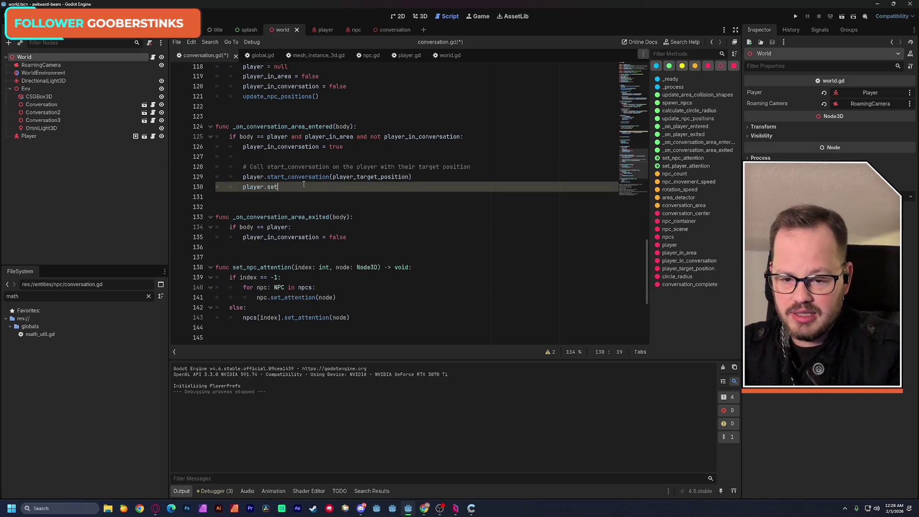
{"action": "key", "text": "ctrl+space"}
{"action": "key", "text": "Return"}
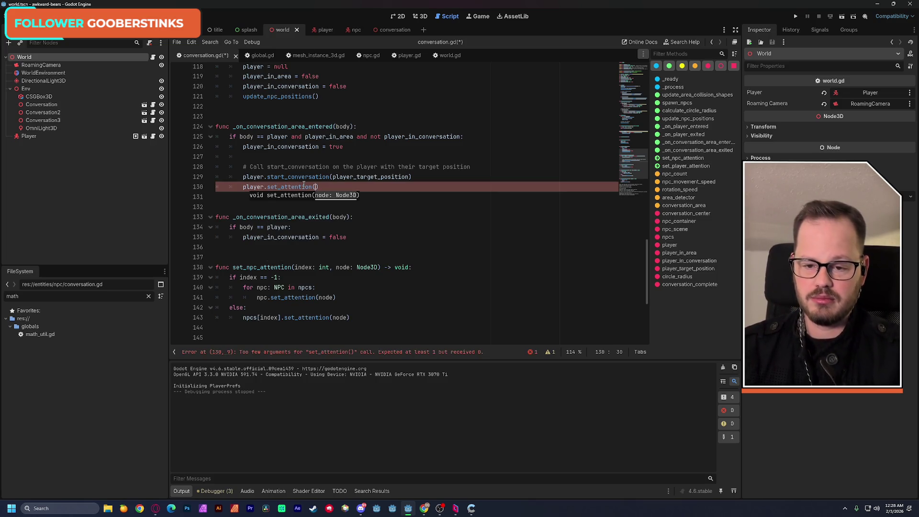
{"action": "key", "text": "ctrl+s"}
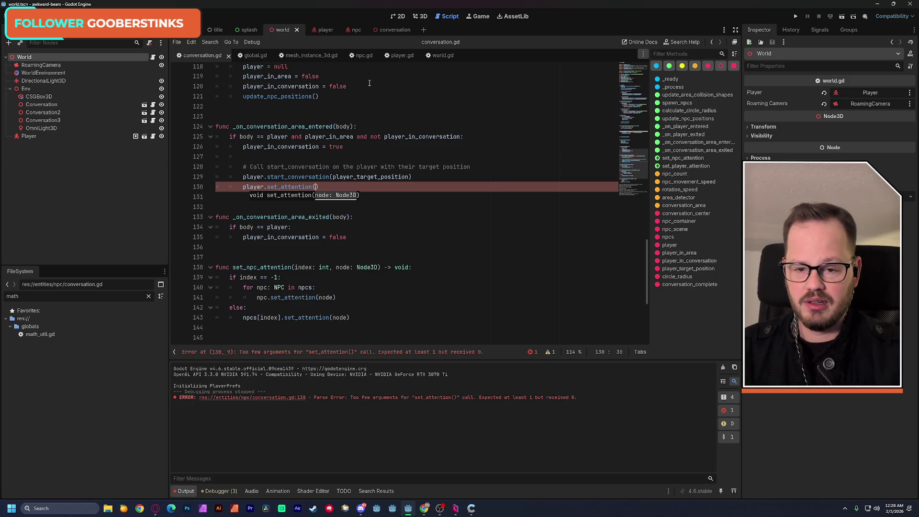
- Replace player.set_attention() on line 130 with the start of a set_player_attention( call
{"action": "scroll", "coordinate": [393, 160], "scroll_direction": "down", "scroll_amount": 2}
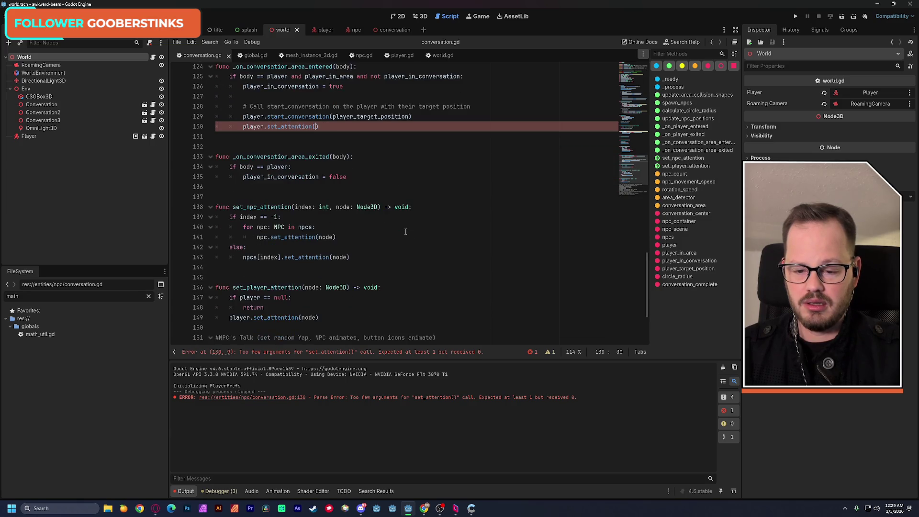
{"action": "double_click", "coordinate": [293, 287]}
{"action": "key", "text": "ctrl+c"}
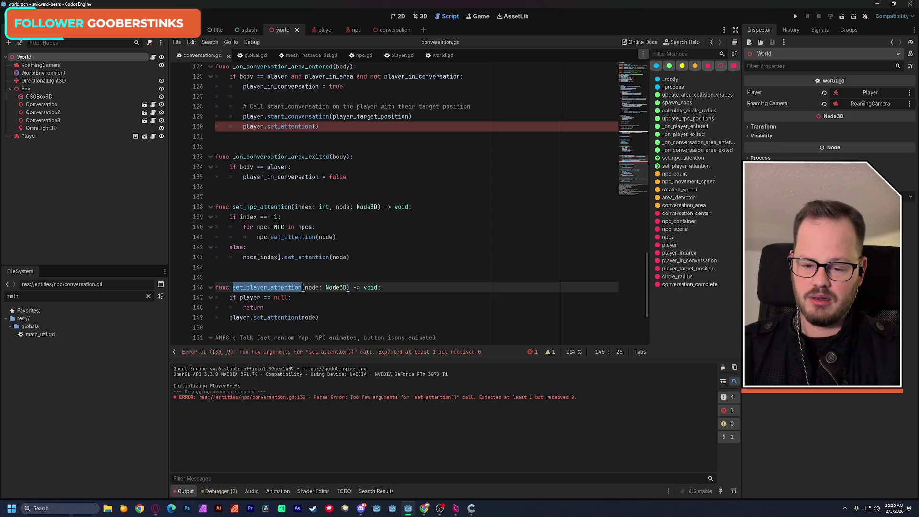
{"action": "left_click_drag", "start_coordinate": [244, 127], "coordinate": [319, 127]}
{"action": "key", "text": "ctrl+v"}
{"action": "type", "text": "("}
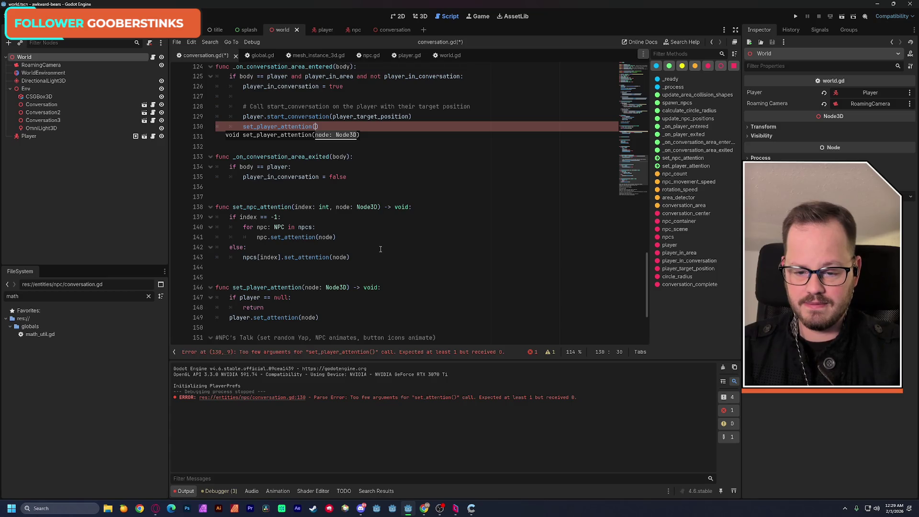
- Use conversation_center from line 9 as the call's argument and save conversation.gd
{"action": "scroll", "coordinate": [380, 249], "scroll_direction": "up", "scroll_amount": 1}
{"action": "scroll", "coordinate": [380, 249], "scroll_direction": "down", "scroll_amount": 1}
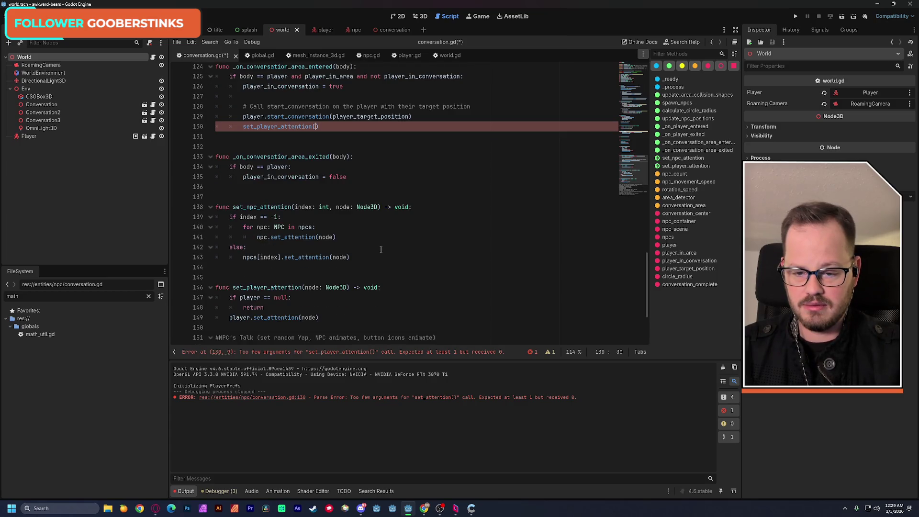
{"action": "scroll", "coordinate": [385, 247], "scroll_direction": "up", "scroll_amount": 1}
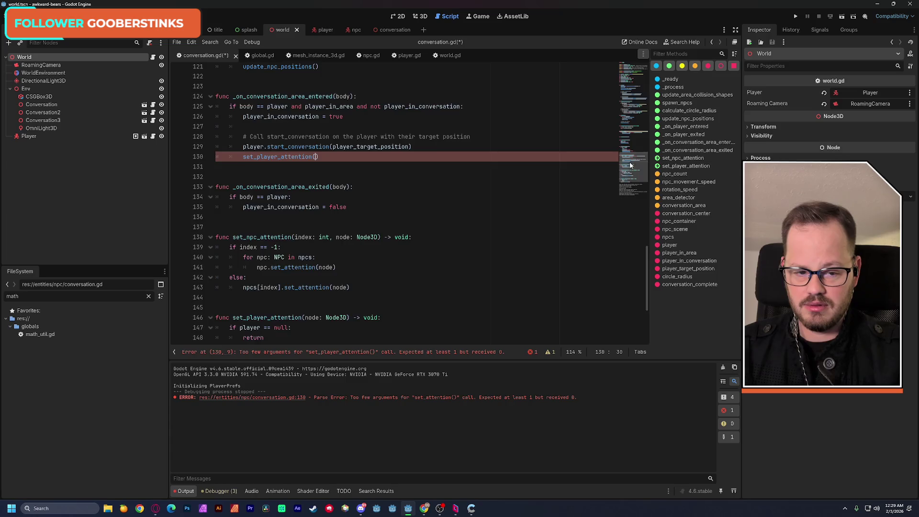
{"action": "left_click", "coordinate": [628, 79]}
{"action": "scroll", "coordinate": [531, 86], "scroll_direction": "up", "scroll_amount": 1}
{"action": "double_click", "coordinate": [295, 143]}
{"action": "key", "text": "ctrl+c"}
{"action": "scroll", "coordinate": [316, 142], "scroll_direction": "down", "scroll_amount": 20}
{"action": "left_click", "coordinate": [316, 146]}
{"action": "key", "text": "ctrl+v"}
{"action": "left_click", "coordinate": [509, 127]}
{"action": "key", "text": "ctrl+s"}
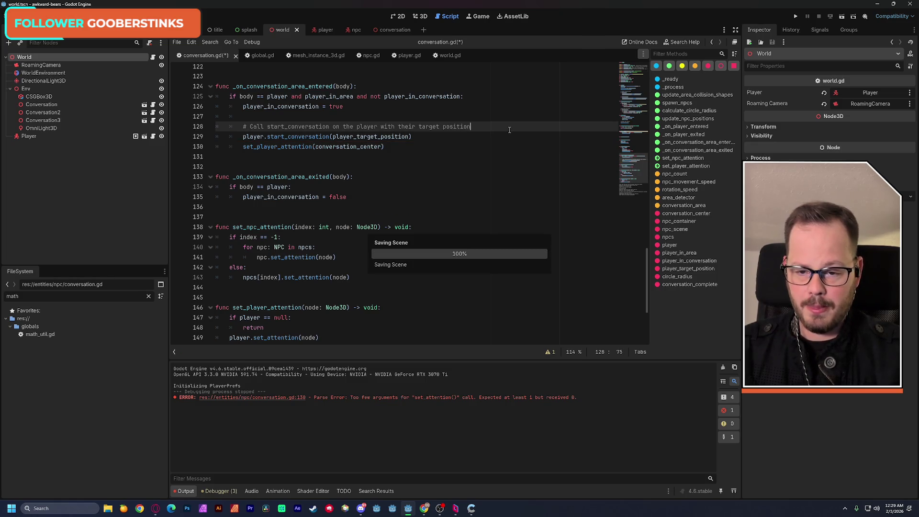
{"action": "left_click", "coordinate": [842, 17]}
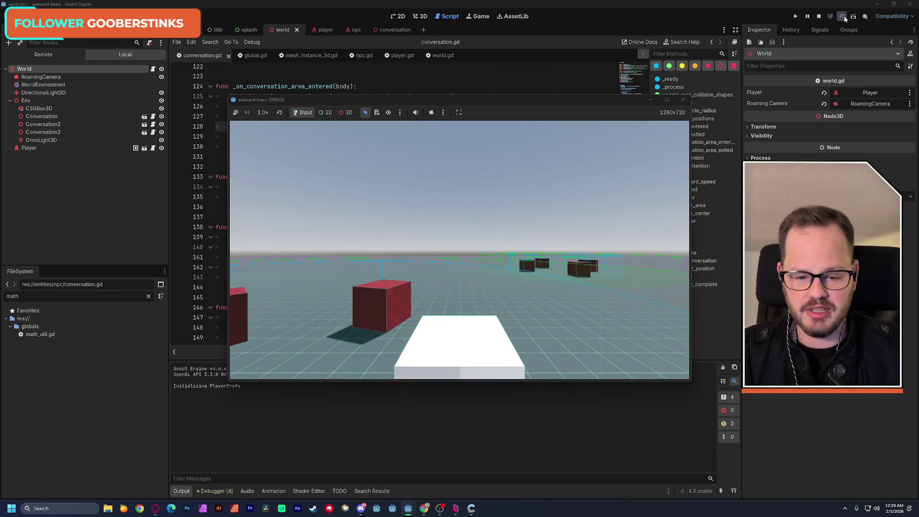
{"action": "left_click", "coordinate": [843, 16]}
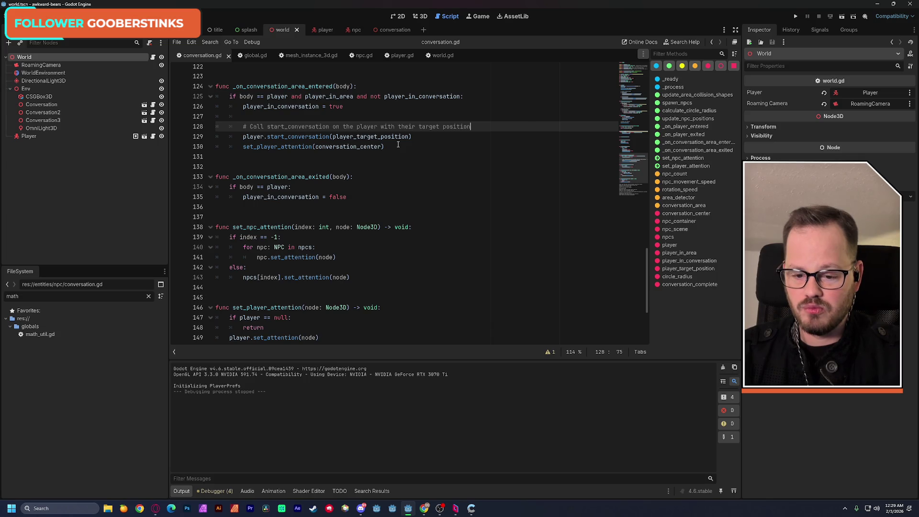
{"action": "left_click", "coordinate": [360, 55]}
- Search npc.gd for look_at_target and jump to its call in _process
{"action": "left_click", "coordinate": [421, 238]}
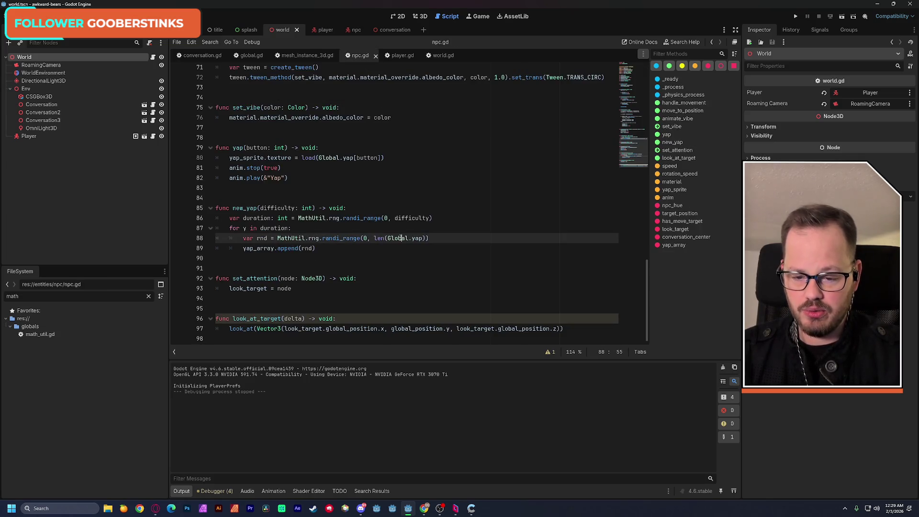
{"action": "scroll", "coordinate": [373, 282], "scroll_direction": "up", "scroll_amount": 1}
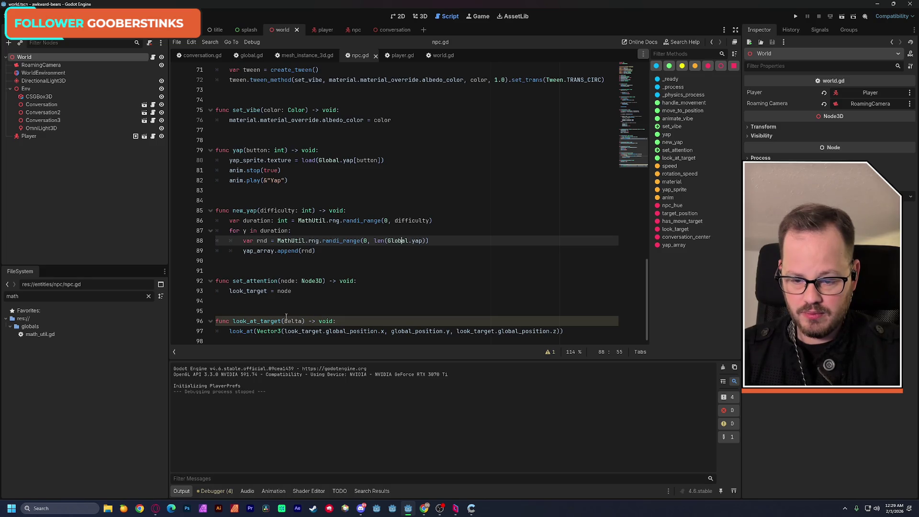
{"action": "double_click", "coordinate": [273, 321]}
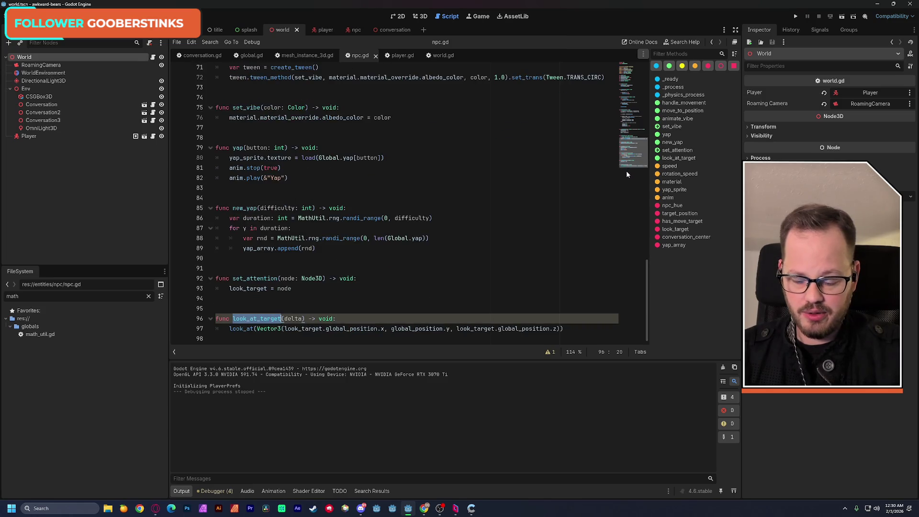
{"action": "key", "text": "ctrl+f"}
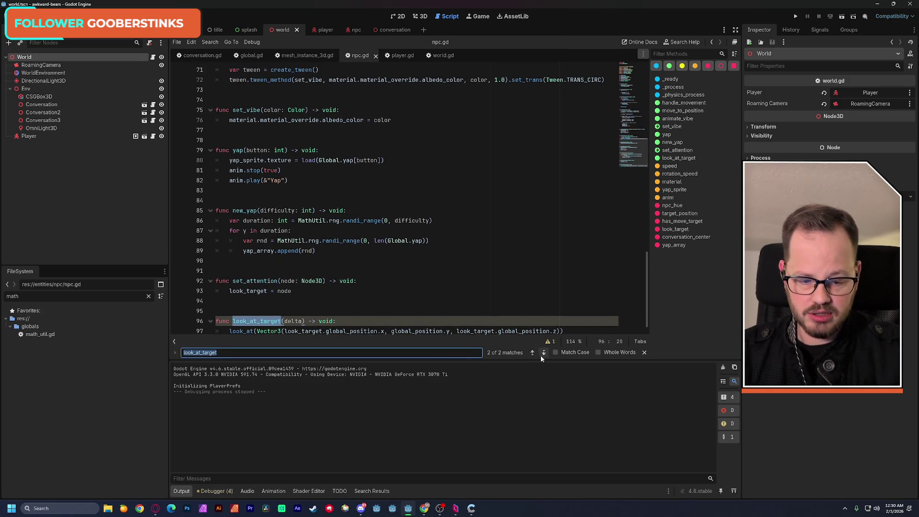
{"action": "left_click", "coordinate": [532, 353]}
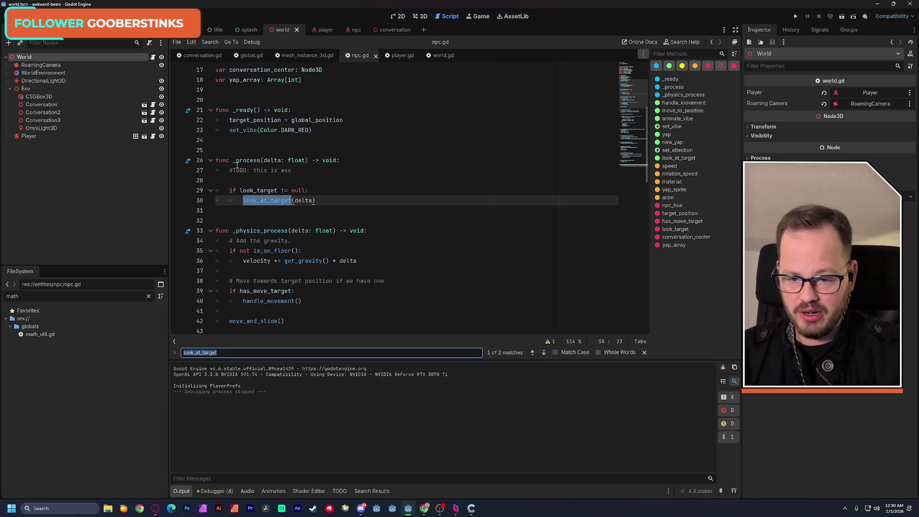
- Select the look_target null check and look_at_target call, then switch to player.gd
{"action": "left_click_drag", "start_coordinate": [231, 191], "coordinate": [325, 204]}
{"action": "key", "text": "ctrl+c"}
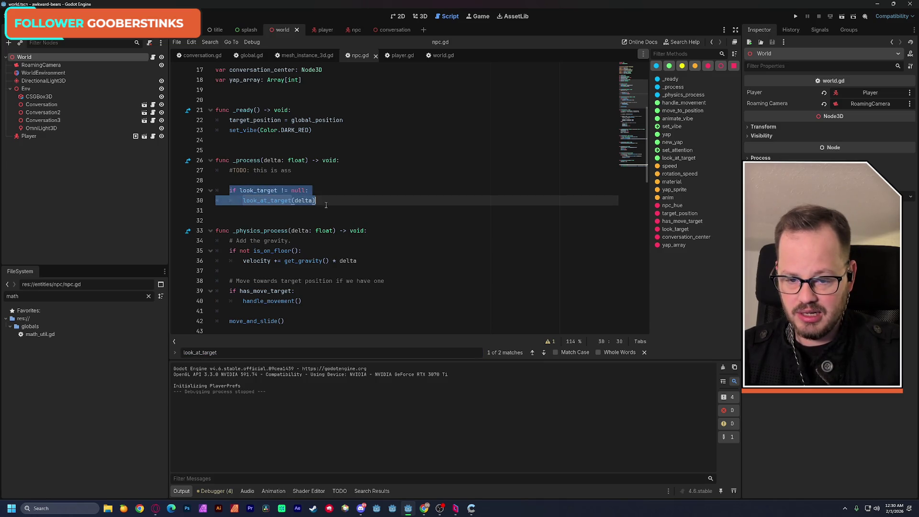
{"action": "left_click", "coordinate": [315, 175]}
{"action": "double_click", "coordinate": [247, 190]}
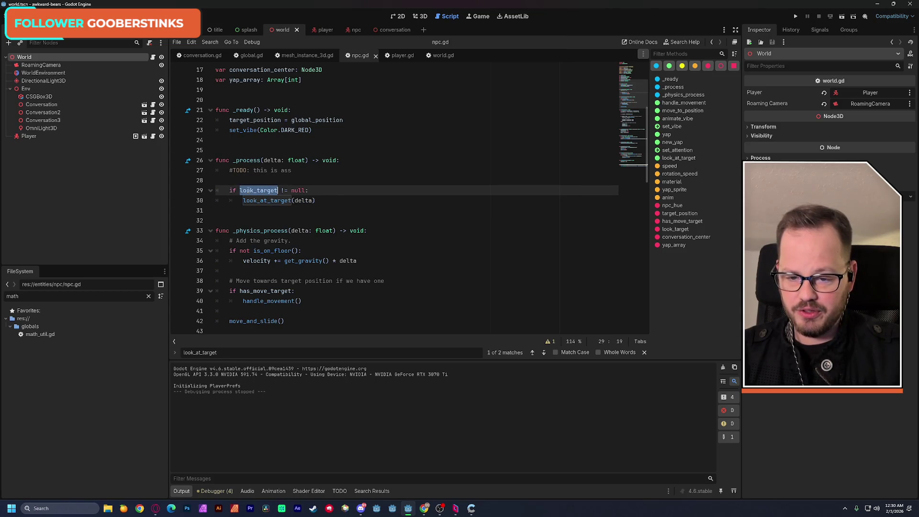
{"action": "left_click", "coordinate": [396, 56]}
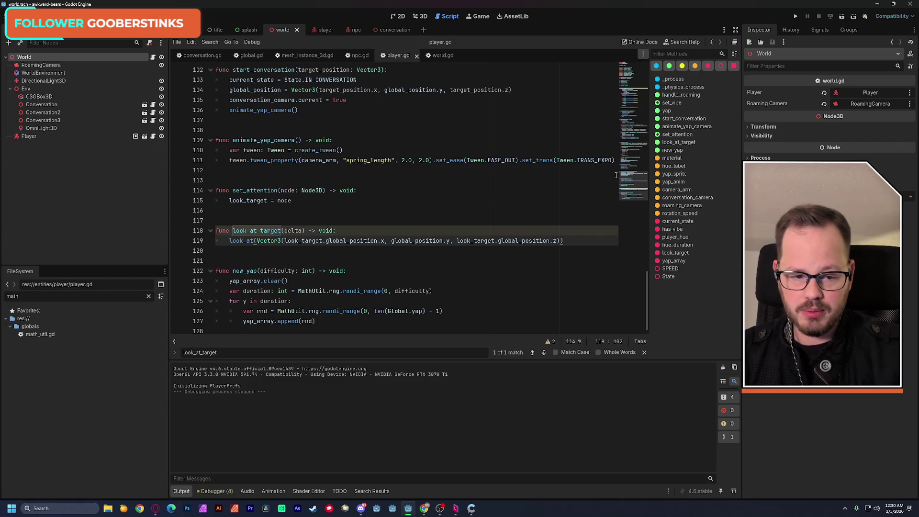
- Locate the conversation branch in player.gd's _process, leaving the code unchanged
{"action": "scroll", "coordinate": [633, 169], "scroll_direction": "up", "scroll_amount": 5}
{"action": "left_click_drag", "start_coordinate": [632, 169], "coordinate": [625, 105]}
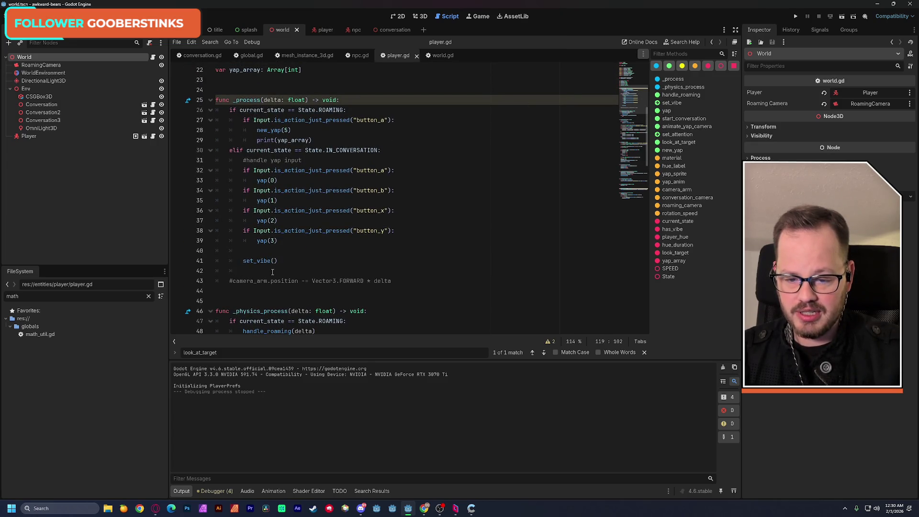
{"action": "left_click", "coordinate": [229, 281]}
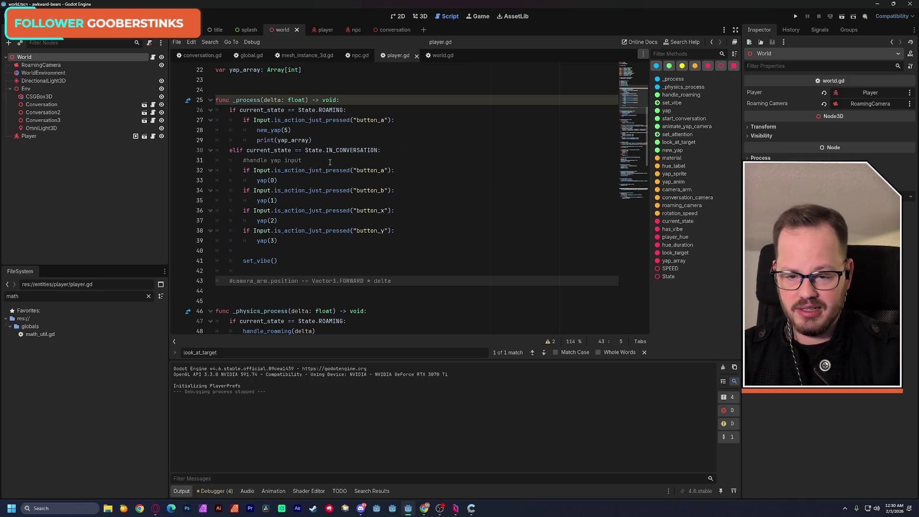
{"action": "left_click", "coordinate": [244, 161]}
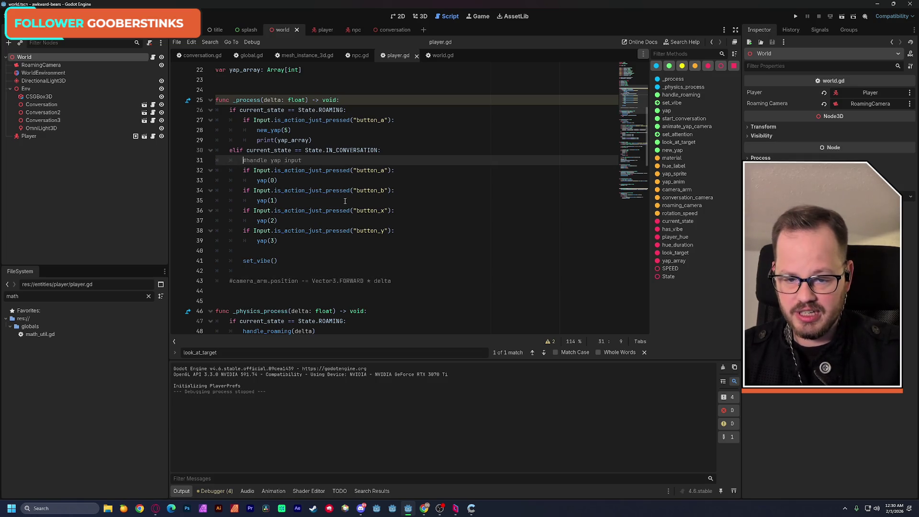
{"action": "key", "text": "Return"}
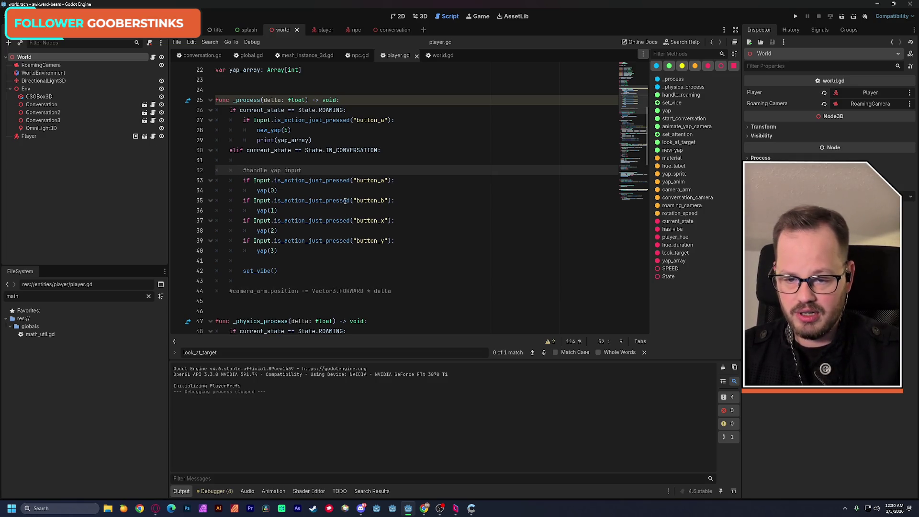
{"action": "key", "text": "BackSpace"}
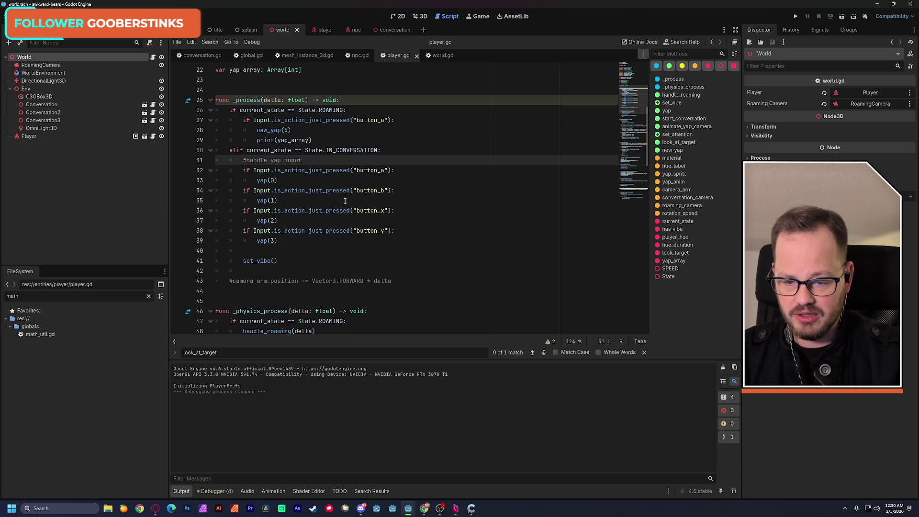
- Paste 'if look_target != null: look_at_target(delta)' after set_vibe(), indent it, and save
{"action": "left_click", "coordinate": [281, 261]}
{"action": "key", "text": "ctrl+v"}
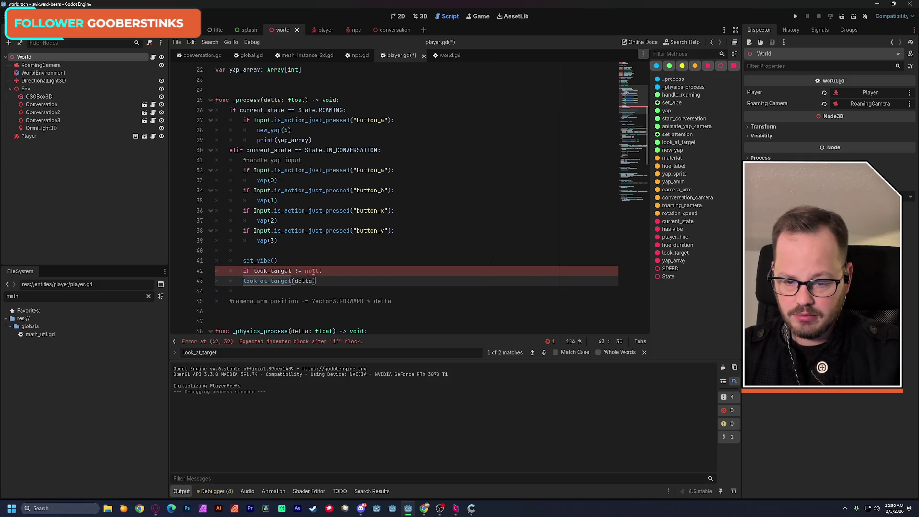
{"action": "key", "text": "Home"}
{"action": "key", "text": "Tab"}
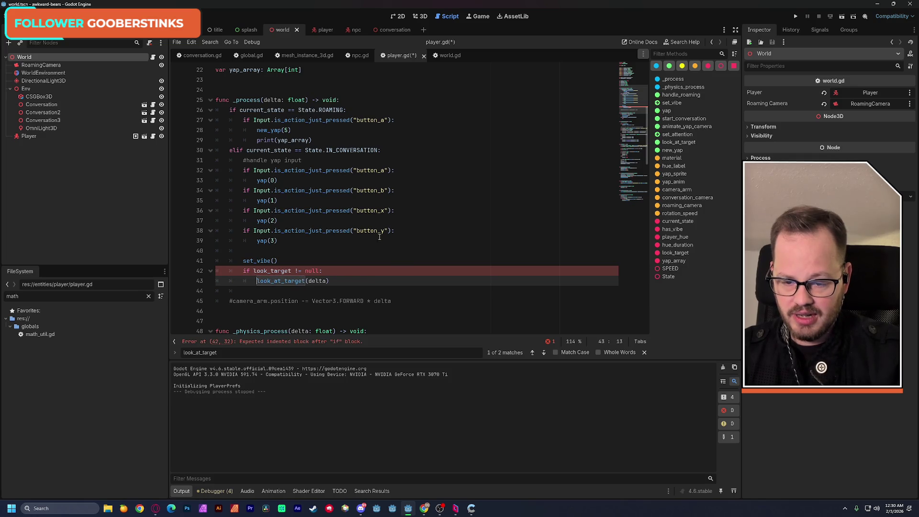
{"action": "left_click", "coordinate": [450, 206]}
{"action": "left_click", "coordinate": [243, 271]}
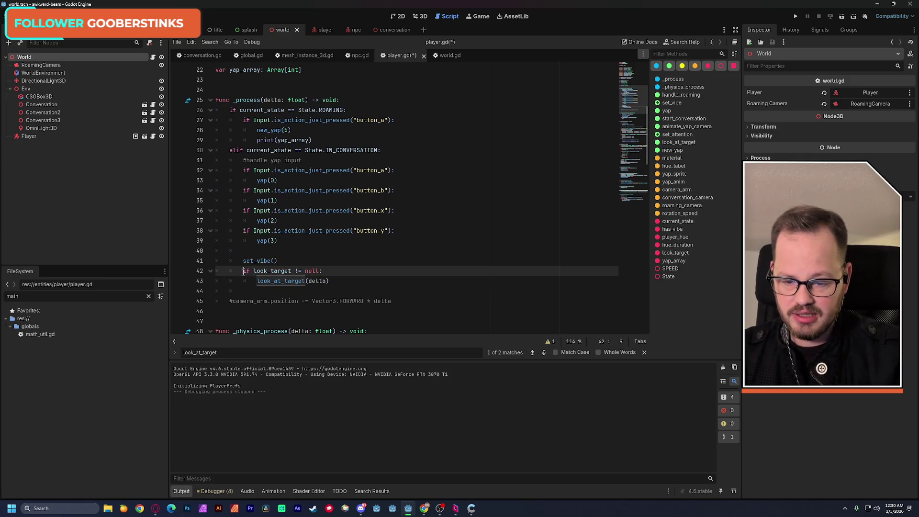
{"action": "key", "text": "Return"}
{"action": "key", "text": "ctrl+s"}
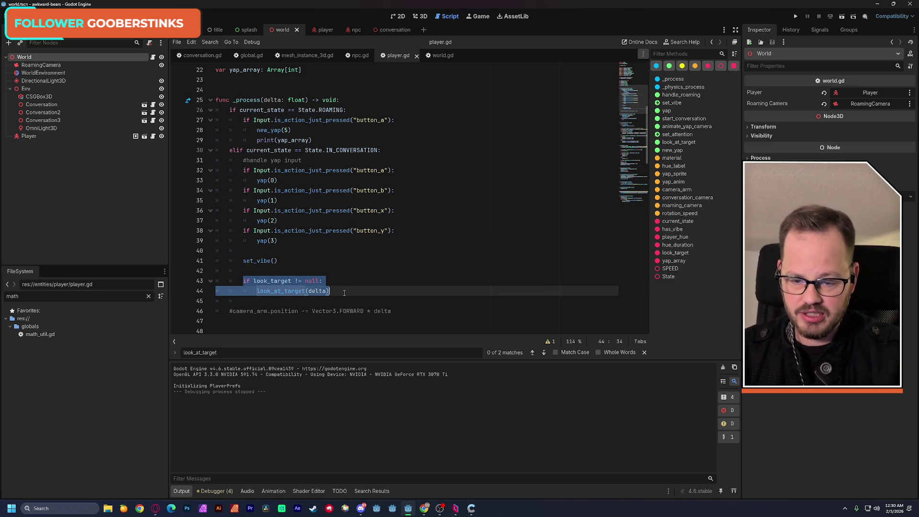
- Review the IN_CONVERSATION branch on line 30 and save player.gd again
{"action": "left_click", "coordinate": [397, 264]}
{"action": "key", "text": "ctrl+s"}
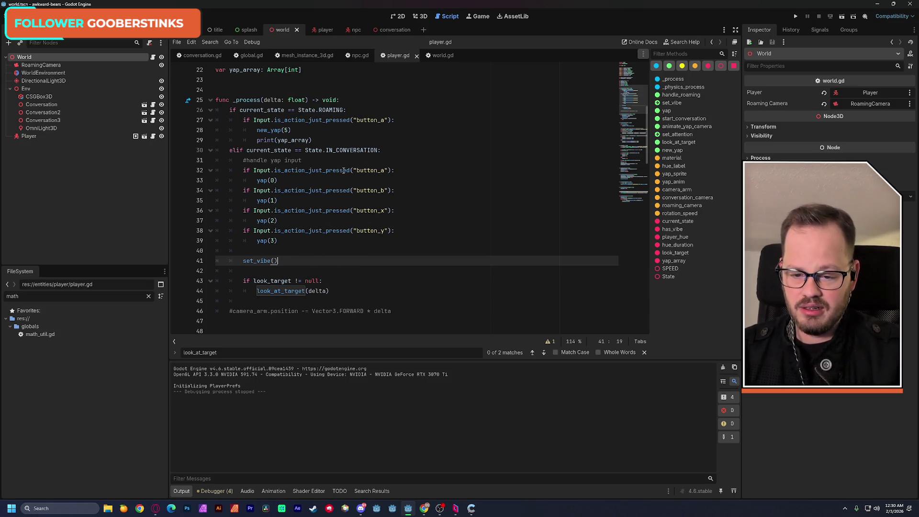
{"action": "double_click", "coordinate": [352, 150]}
{"action": "key", "text": "End"}
{"action": "key", "text": "ctrl+s"}
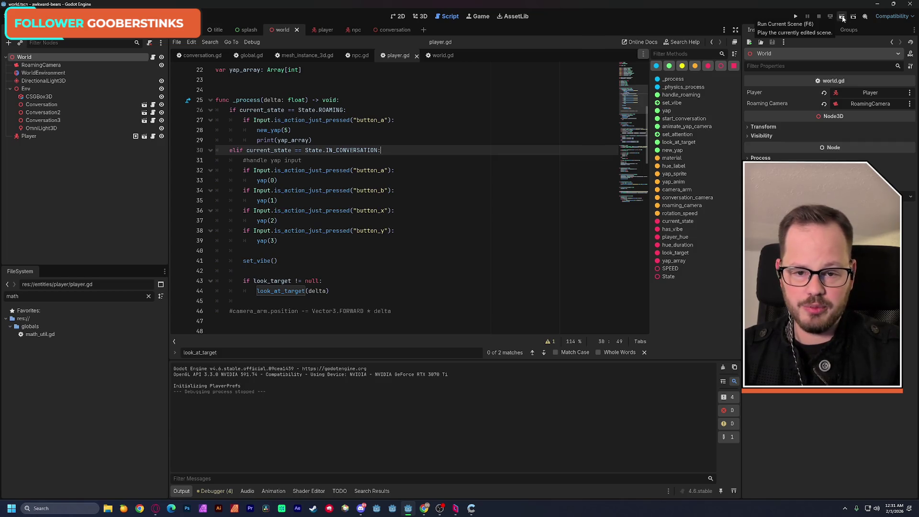
{"action": "left_click", "coordinate": [841, 18]}
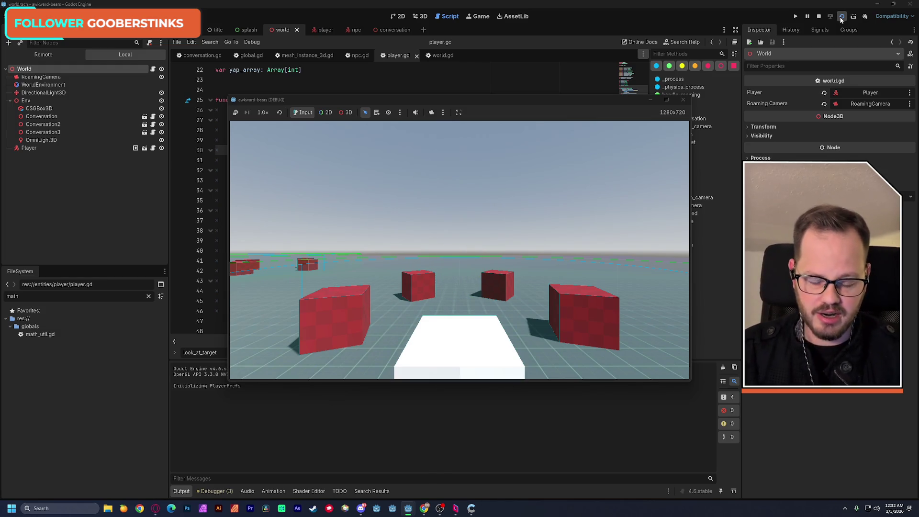
{"action": "left_click", "coordinate": [683, 100]}
{"action": "left_click", "coordinate": [409, 233]}
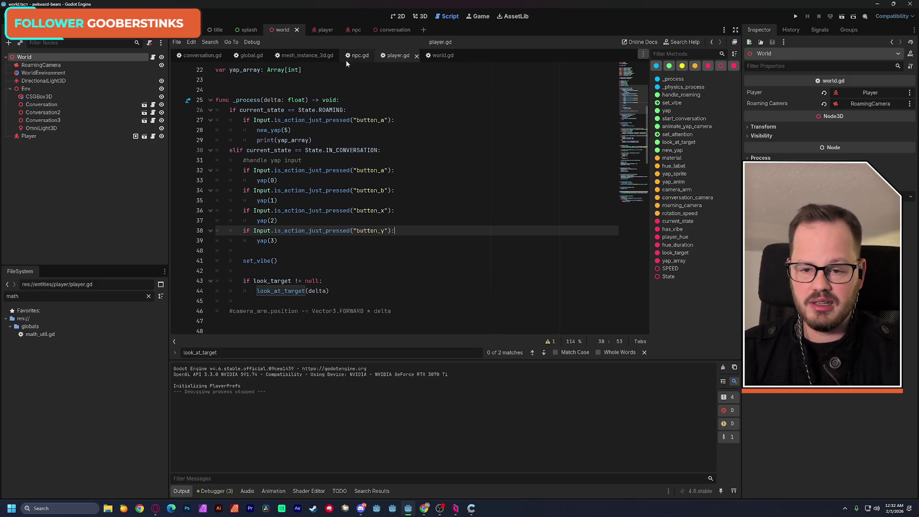
{"action": "left_click", "coordinate": [213, 56]}
{"action": "scroll", "coordinate": [632, 153], "scroll_direction": "down", "scroll_amount": 5}
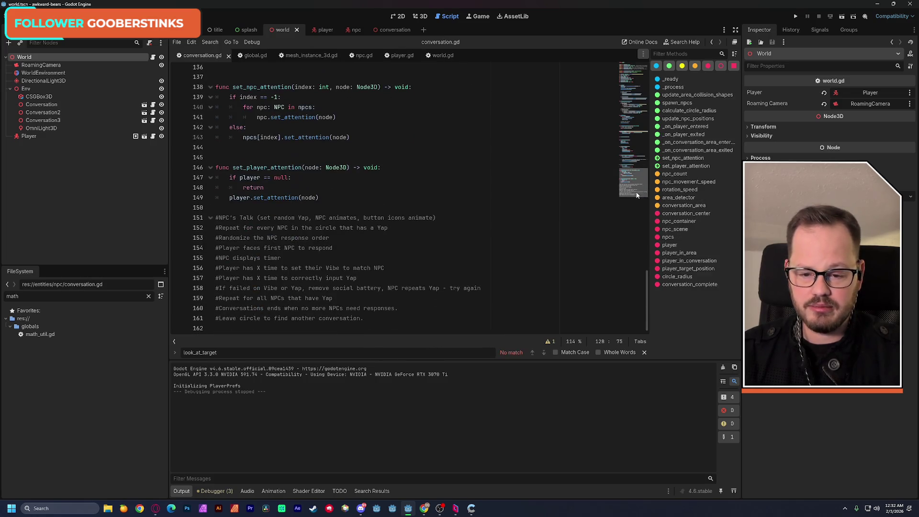
{"action": "left_click_drag", "start_coordinate": [219, 218], "coordinate": [439, 216]}
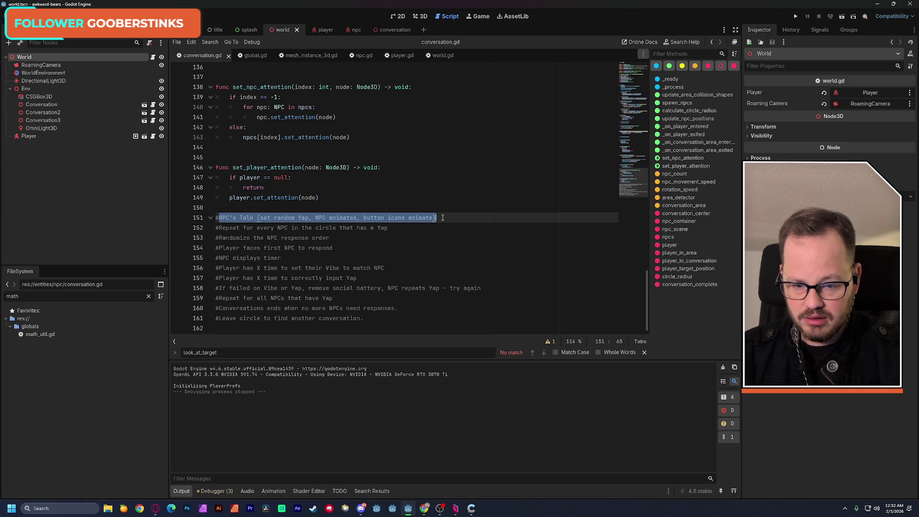
{"action": "left_click", "coordinate": [441, 217]}
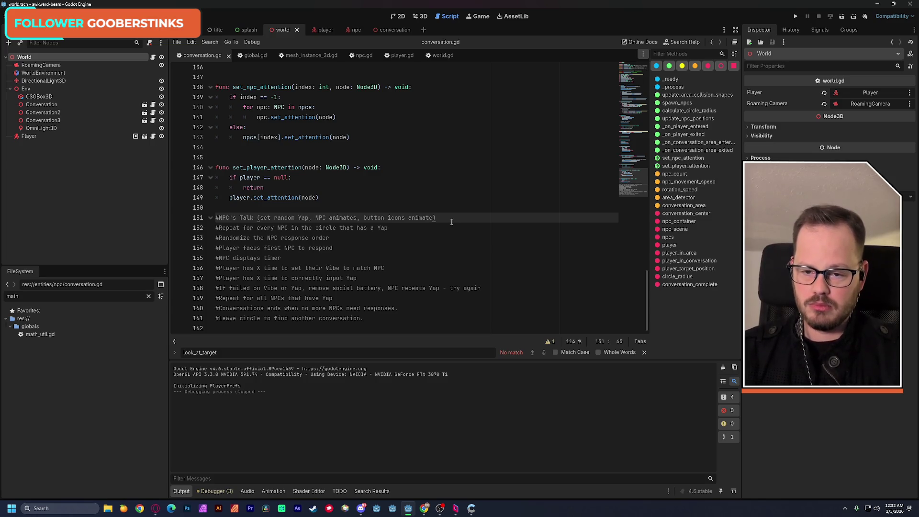
{"action": "scroll", "coordinate": [451, 221], "scroll_direction": "up", "scroll_amount": 3}
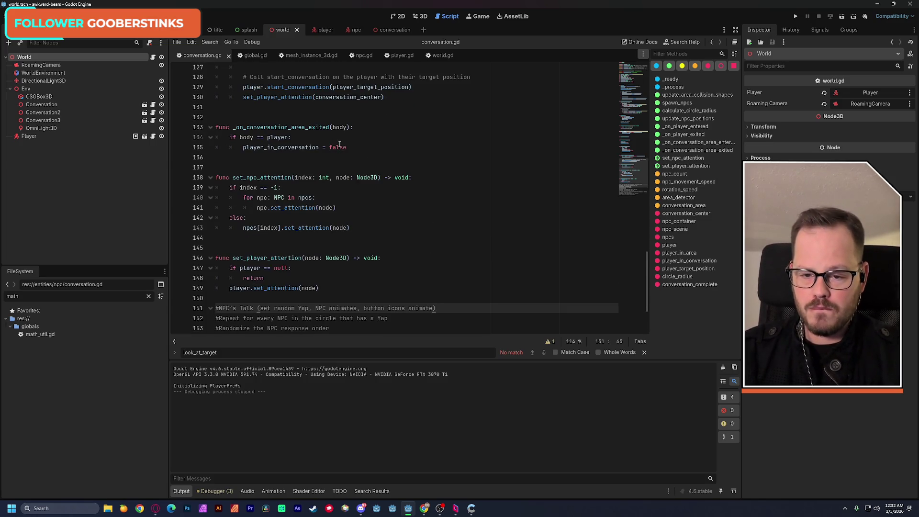
{"action": "scroll", "coordinate": [340, 158], "scroll_direction": "up", "scroll_amount": 2}
{"action": "scroll", "coordinate": [340, 159], "scroll_direction": "up", "scroll_amount": 1}
{"action": "double_click", "coordinate": [307, 128]}
{"action": "scroll", "coordinate": [345, 147], "scroll_direction": "up", "scroll_amount": 2}
{"action": "double_click", "coordinate": [268, 107]}
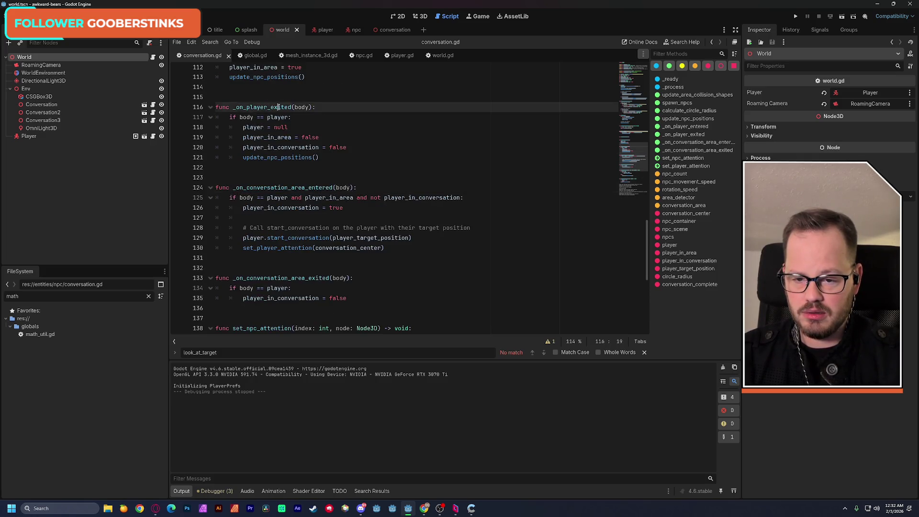
{"action": "scroll", "coordinate": [341, 150], "scroll_direction": "up", "scroll_amount": 2}
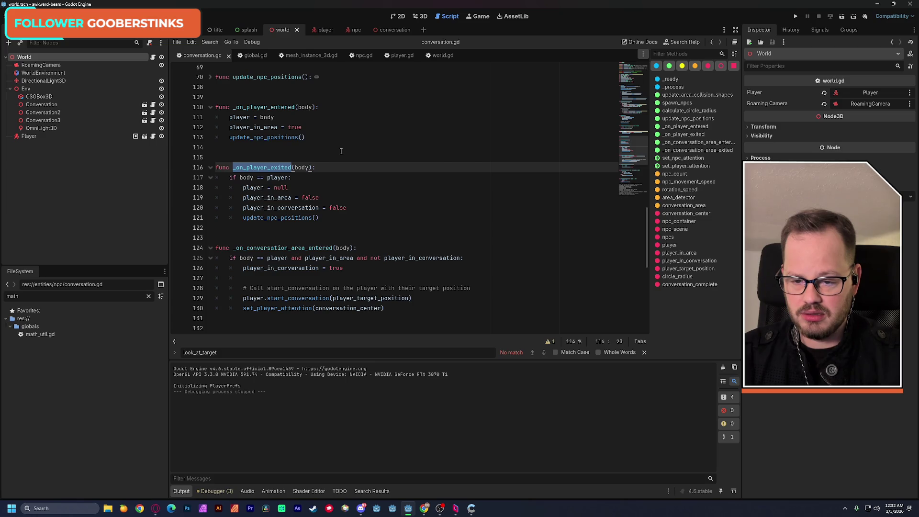
{"action": "left_click_drag", "start_coordinate": [243, 187], "coordinate": [288, 187]}
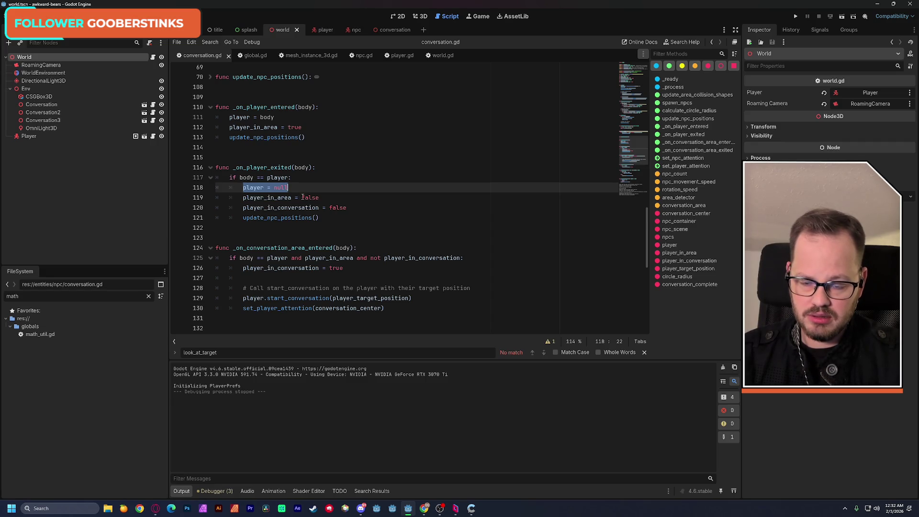
{"action": "double_click", "coordinate": [277, 178]}
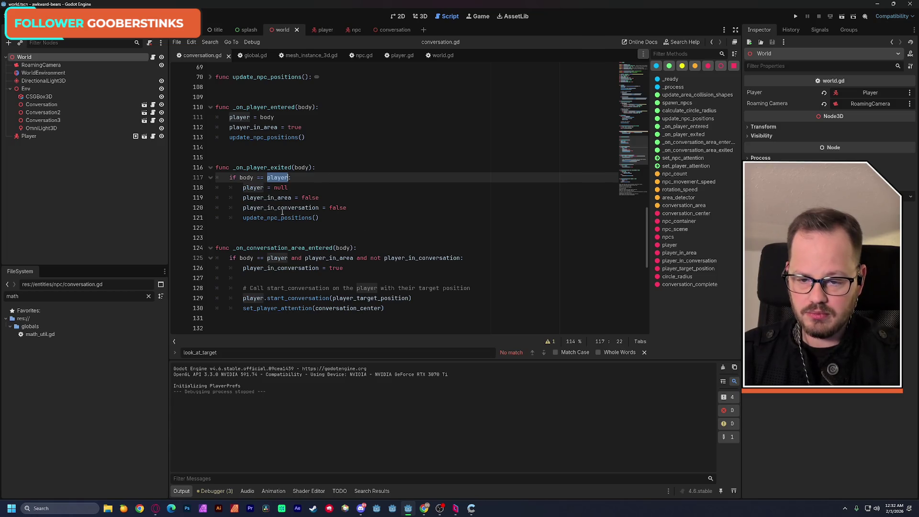
- Remove the exit handler's if body == player line, un-indent its body one level, and save
{"action": "triple_click", "coordinate": [291, 178]}
{"action": "key", "text": "BackSpace"}
{"action": "key", "text": "BackSpace"}
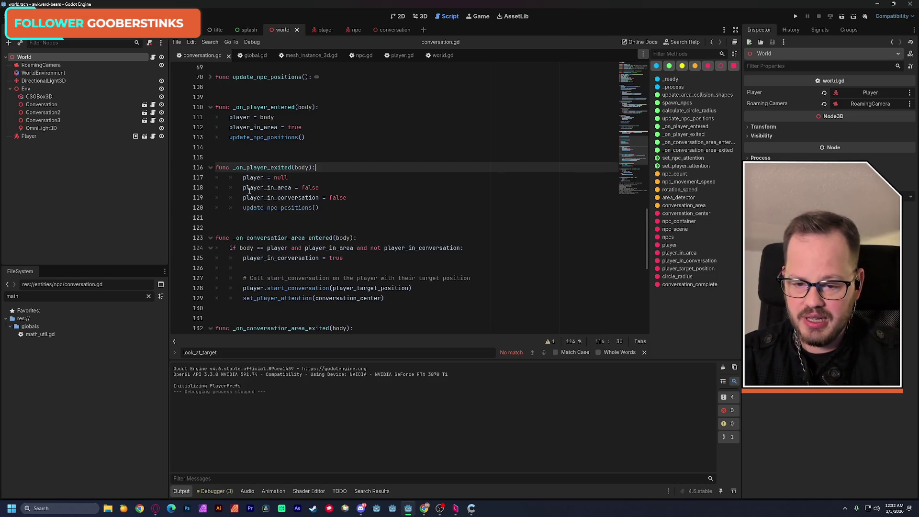
{"action": "left_click_drag", "start_coordinate": [242, 177], "coordinate": [318, 208]}
{"action": "key", "text": "shift+Tab"}
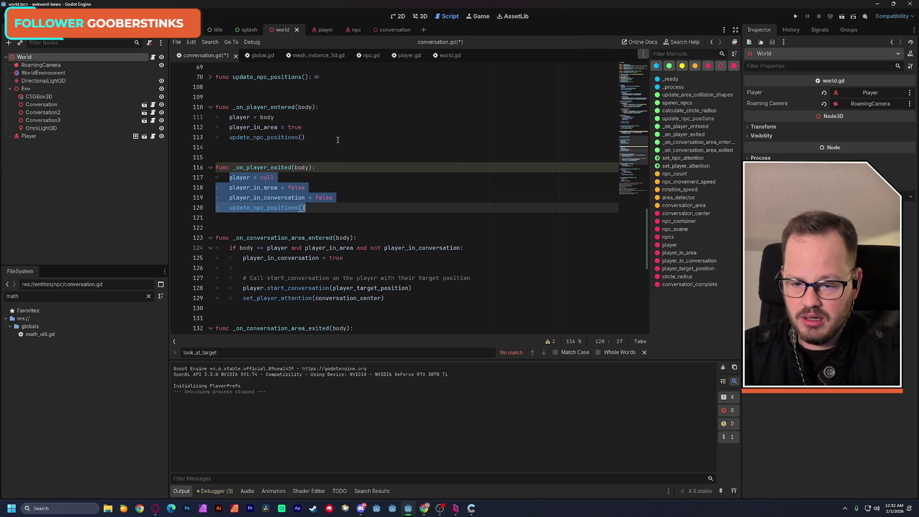
{"action": "left_click", "coordinate": [314, 134]}
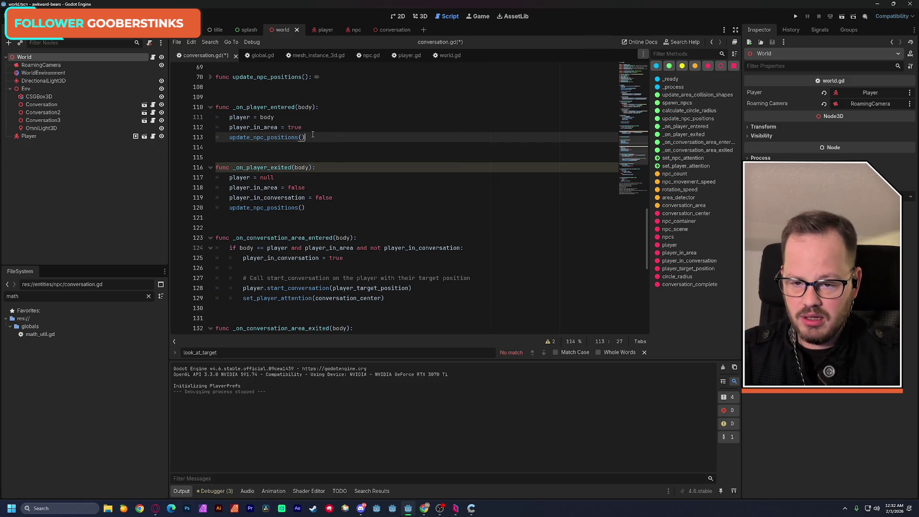
{"action": "scroll", "coordinate": [312, 138], "scroll_direction": "down", "scroll_amount": 1}
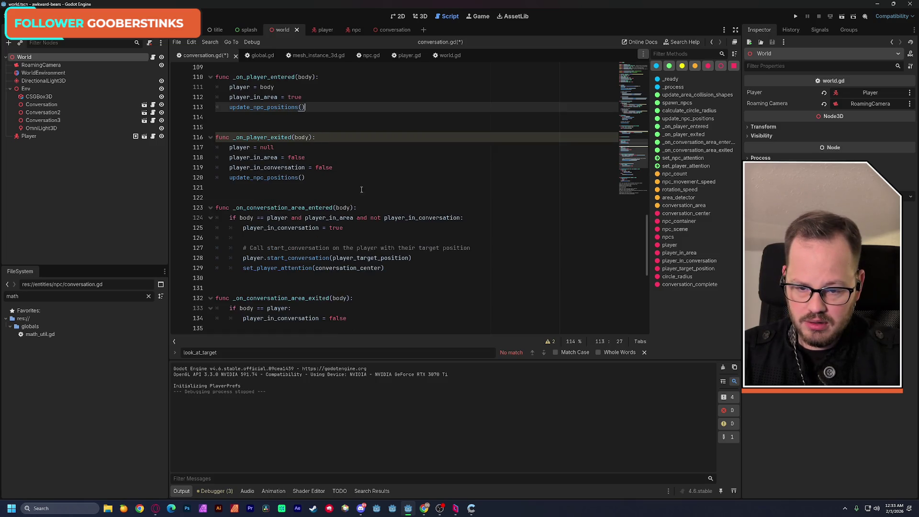
{"action": "left_click", "coordinate": [344, 177]}
{"action": "key", "text": "ctrl+s"}
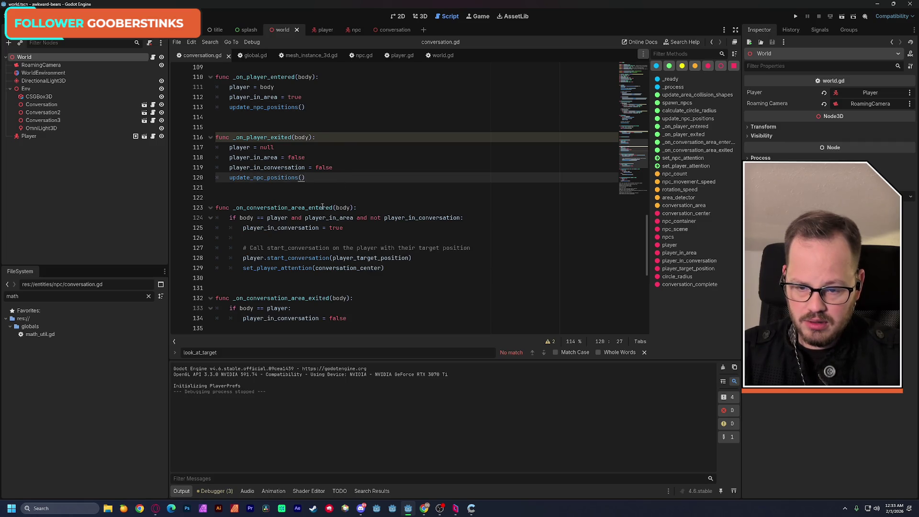
- Delete 'body == player and' from the next handler's if condition and save
{"action": "left_click_drag", "start_coordinate": [301, 218], "coordinate": [239, 217]}
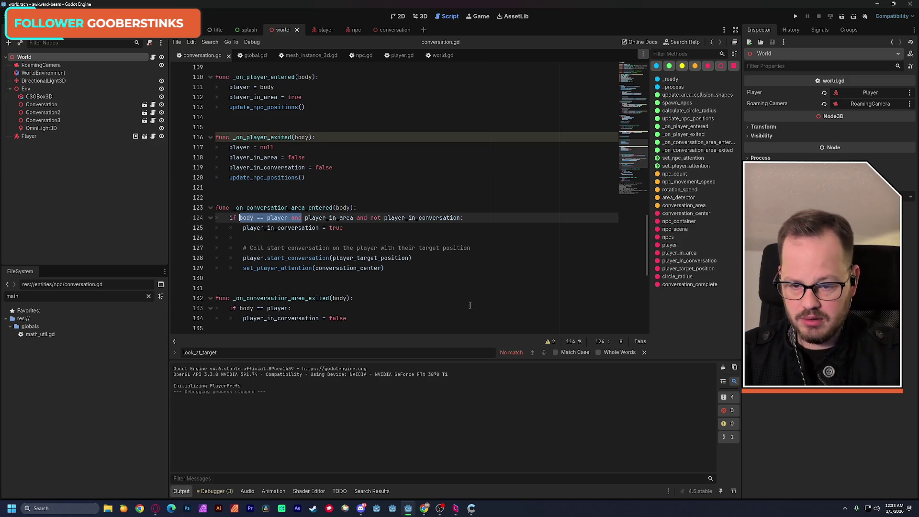
{"action": "key", "text": "BackSpace"}
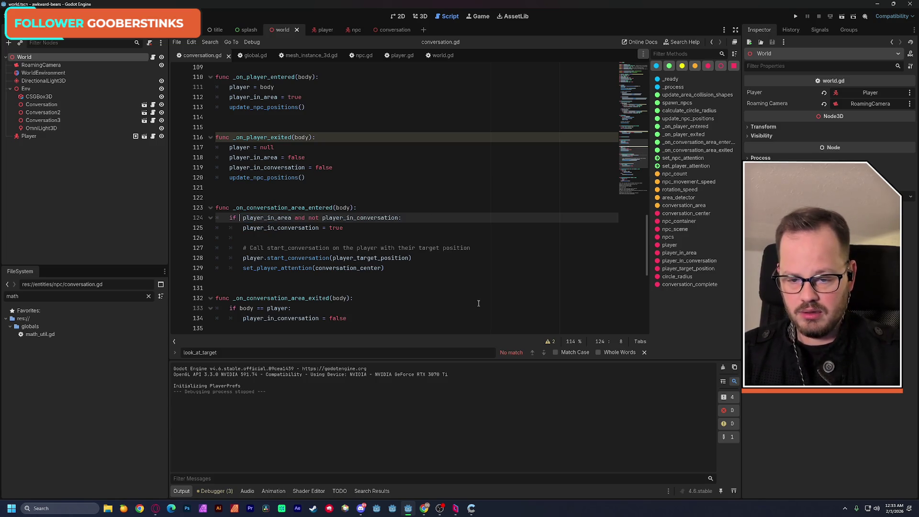
{"action": "key", "text": "BackSpace"}
{"action": "key", "text": "ctrl+s"}
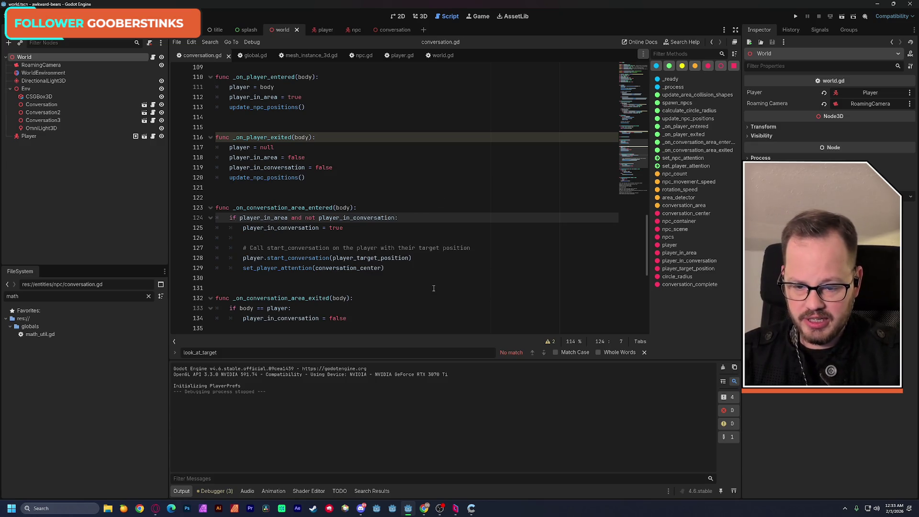
- In _on_conversation_area_exited, drop the body == player check, un-indent player_in_conversation = false, and save
{"action": "scroll", "coordinate": [433, 288], "scroll_direction": "down", "scroll_amount": 1}
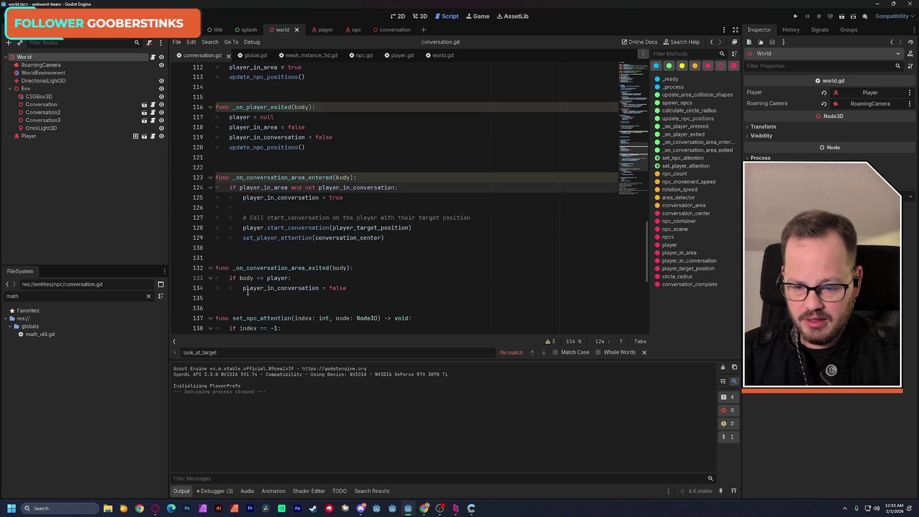
{"action": "left_click", "coordinate": [244, 289]}
{"action": "key", "text": "BackSpace"}
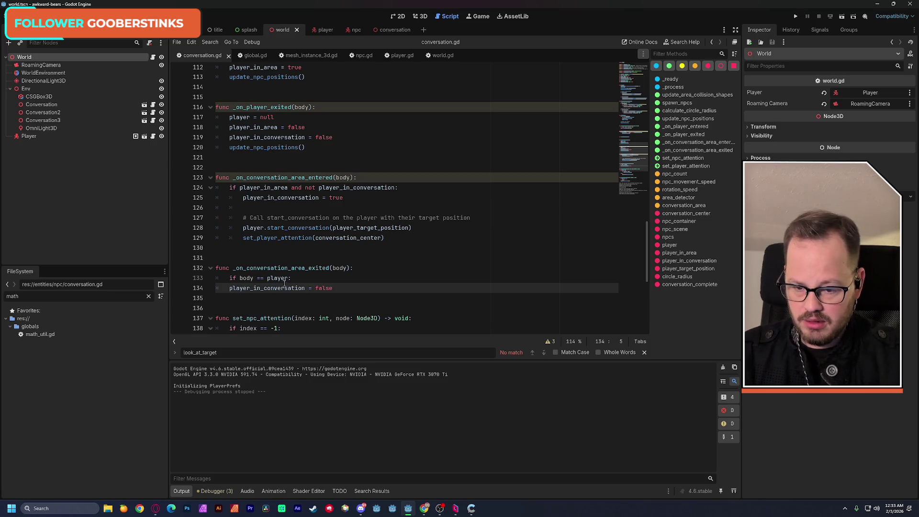
{"action": "left_click", "coordinate": [297, 278]}
{"action": "key", "text": "shift+Home"}
{"action": "key", "text": "BackSpace"}
{"action": "key", "text": "BackSpace"}
{"action": "key", "text": "BackSpace"}
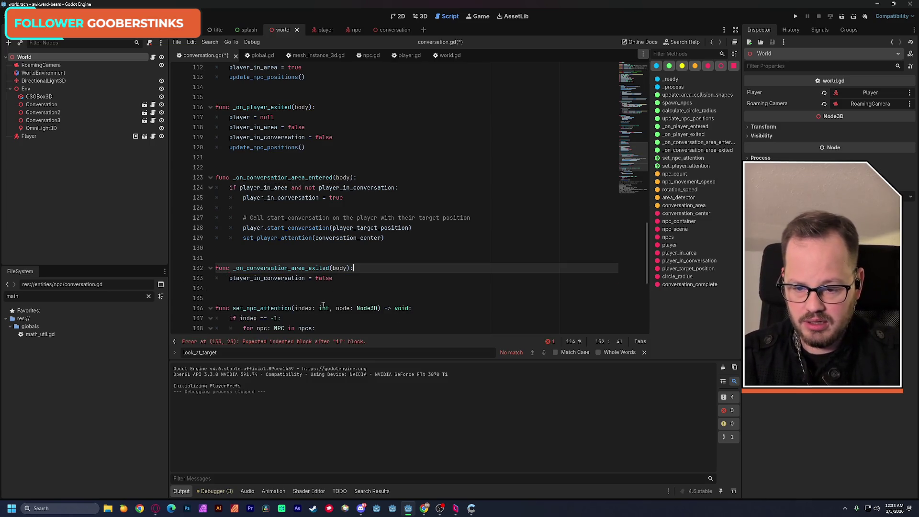
{"action": "key", "text": "ctrl+s"}
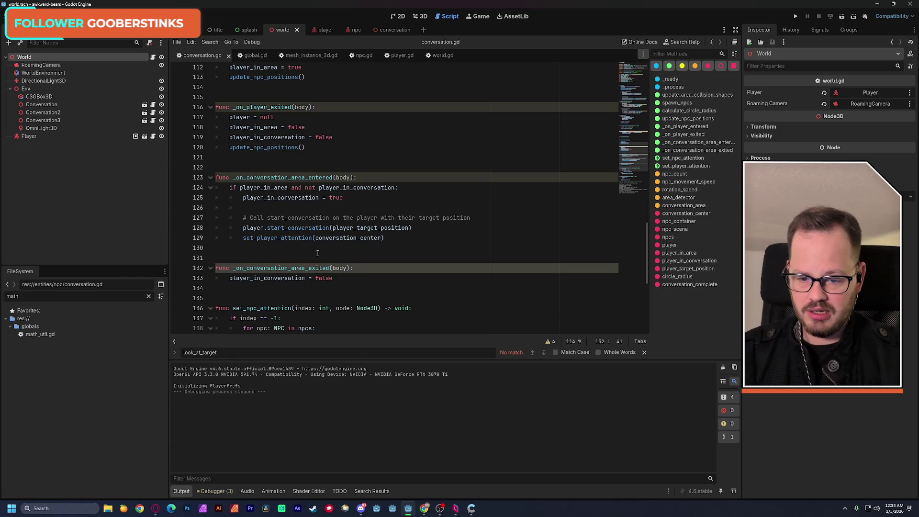
{"action": "scroll", "coordinate": [317, 253], "scroll_direction": "up", "scroll_amount": 3}
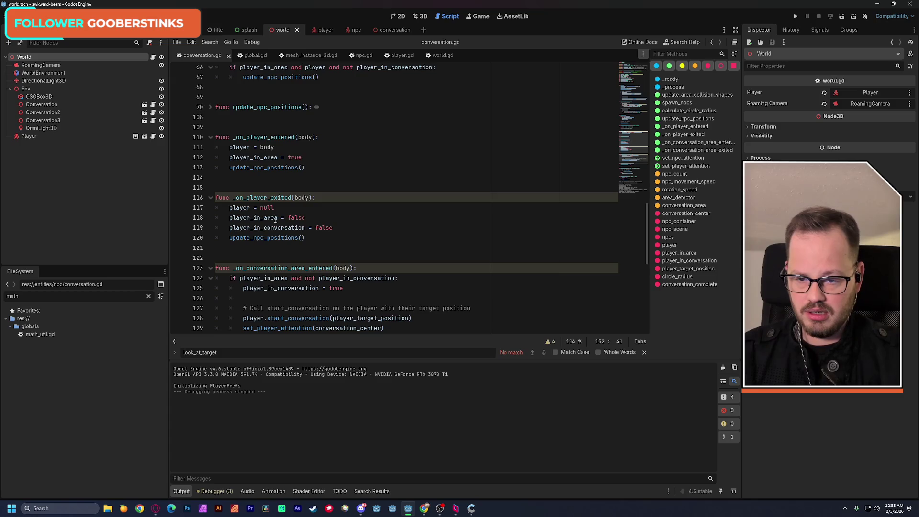
{"action": "left_click", "coordinate": [211, 107]}
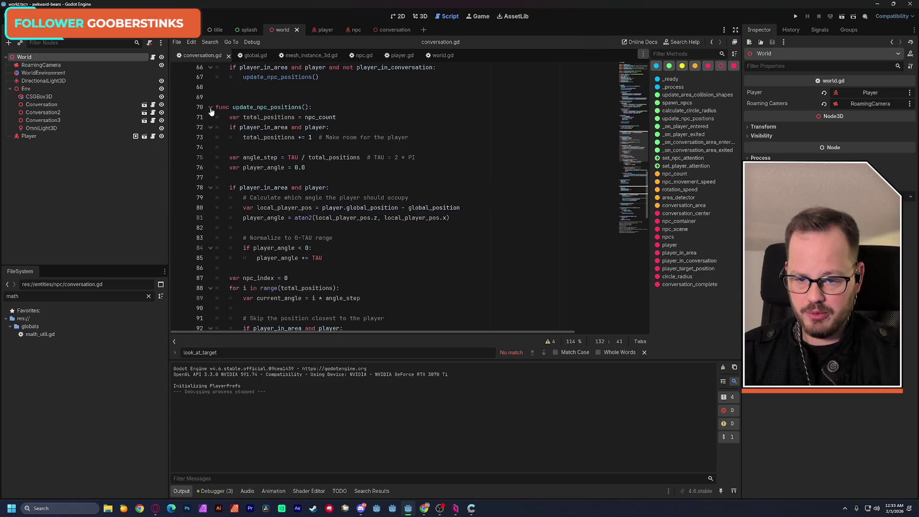
{"action": "left_click", "coordinate": [211, 107]}
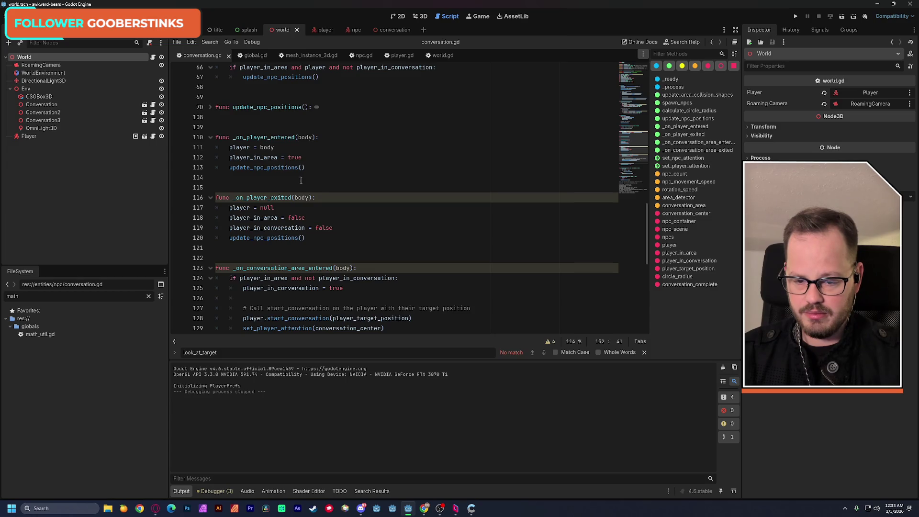
{"action": "scroll", "coordinate": [355, 218], "scroll_direction": "up", "scroll_amount": 2}
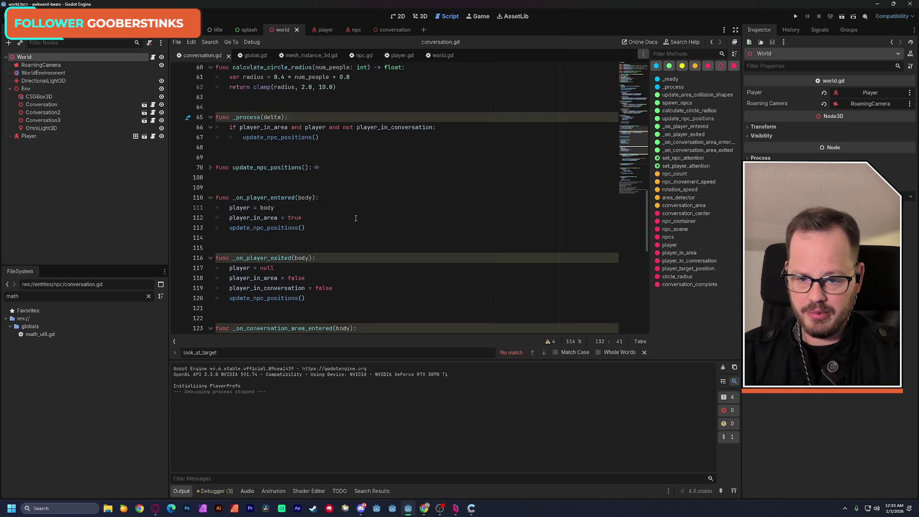
{"action": "scroll", "coordinate": [356, 218], "scroll_direction": "up", "scroll_amount": 2}
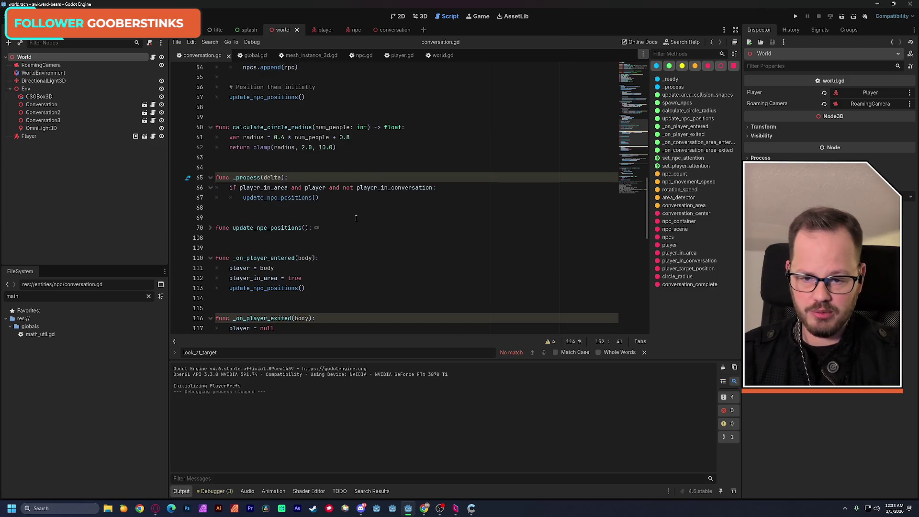
{"action": "scroll", "coordinate": [356, 218], "scroll_direction": "up", "scroll_amount": 4}
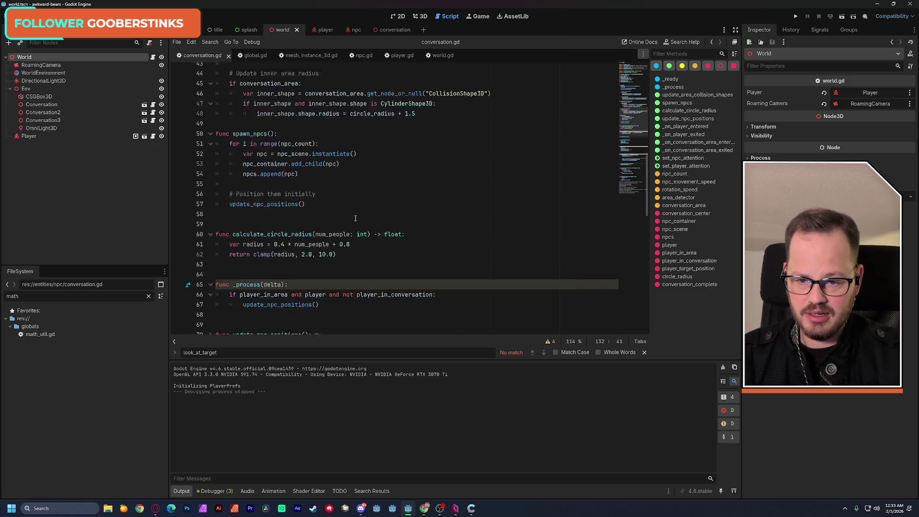
{"action": "scroll", "coordinate": [355, 218], "scroll_direction": "up", "scroll_amount": 1}
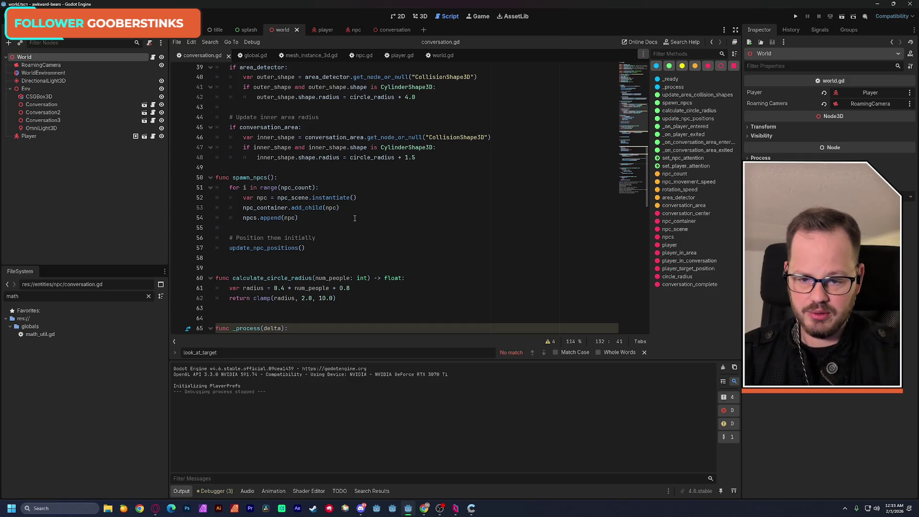
{"action": "scroll", "coordinate": [355, 218], "scroll_direction": "up", "scroll_amount": 2}
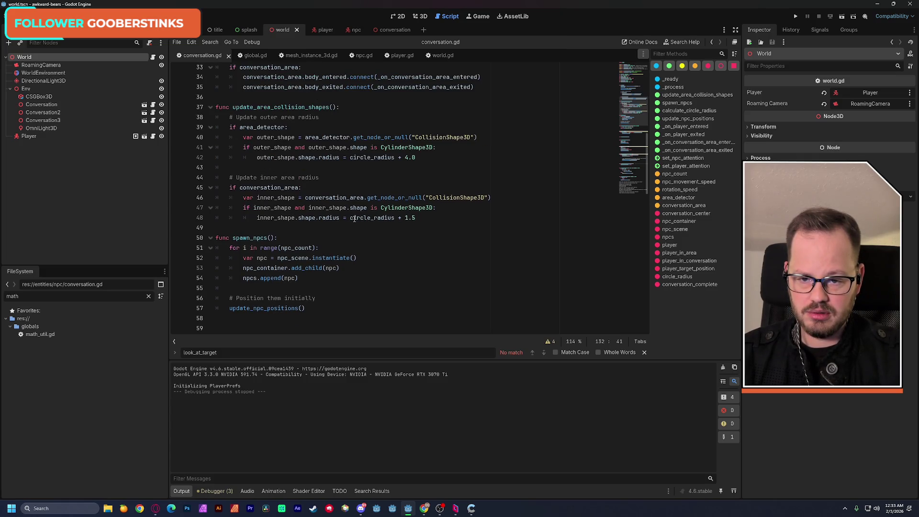
{"action": "scroll", "coordinate": [354, 218], "scroll_direction": "up", "scroll_amount": 9}
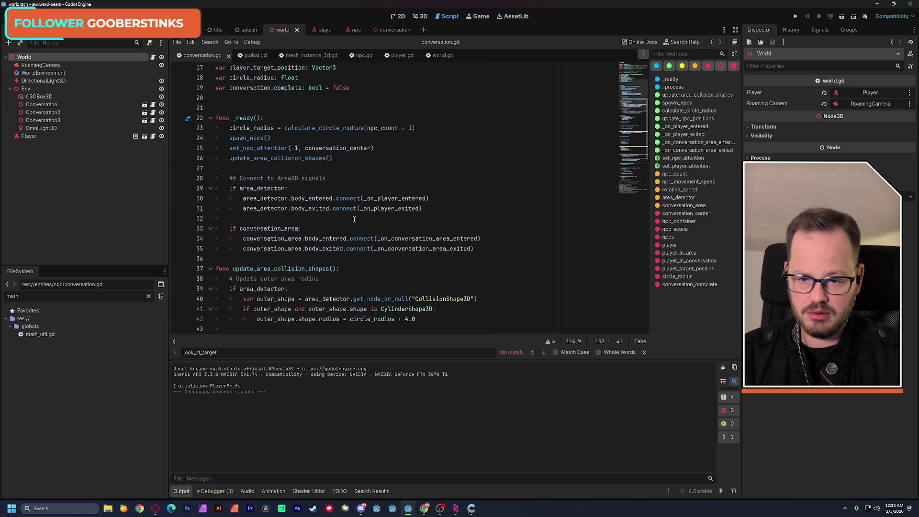
{"action": "scroll", "coordinate": [354, 219], "scroll_direction": "up", "scroll_amount": 2}
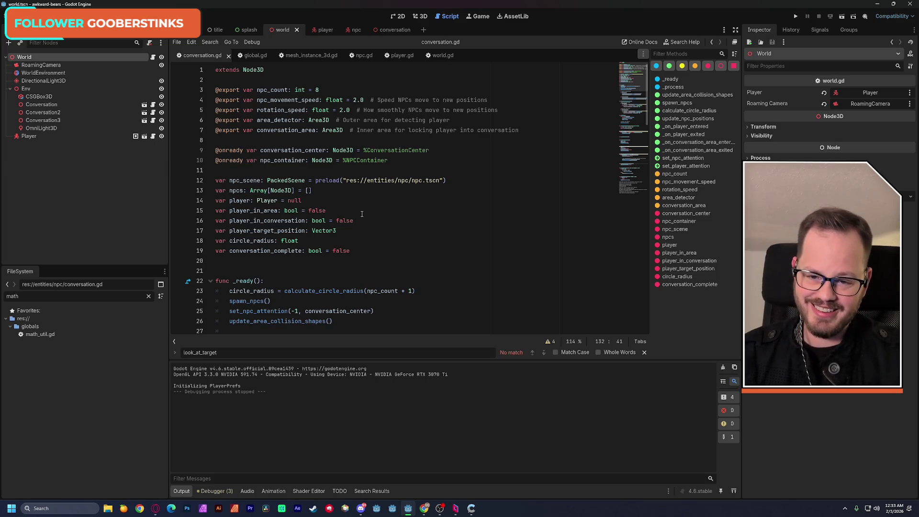
{"action": "scroll", "coordinate": [356, 182], "scroll_direction": "down", "scroll_amount": 2}
{"action": "scroll", "coordinate": [340, 73], "scroll_direction": "up", "scroll_amount": 2}
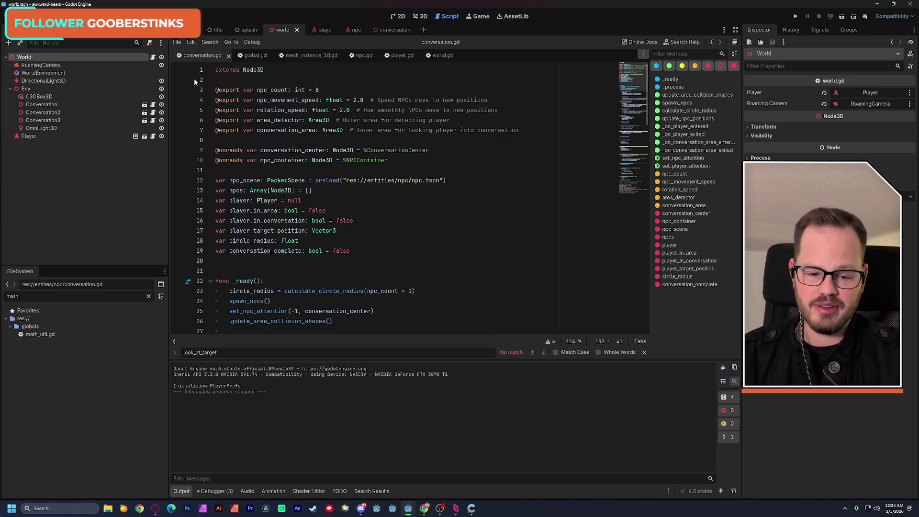
{"action": "left_click_drag", "start_coordinate": [634, 163], "coordinate": [634, 191]}
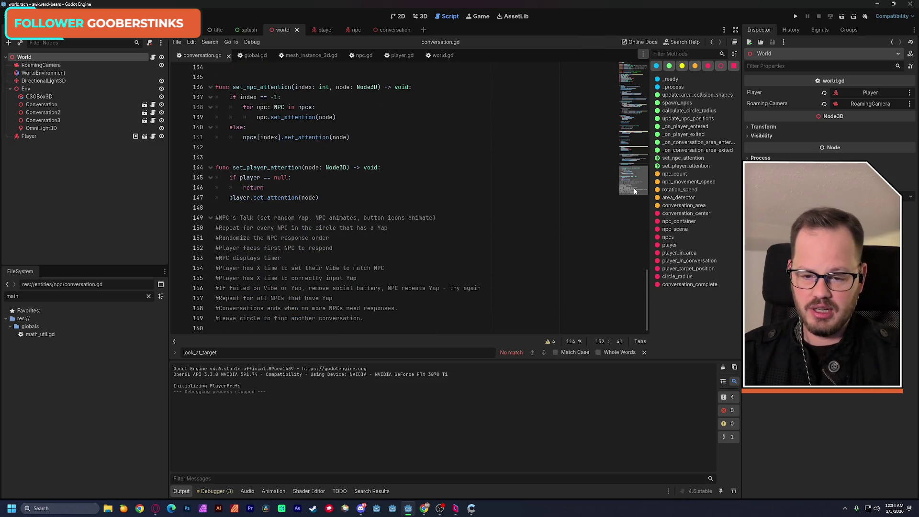
- Insert four blank lines at empty line 148 above the NPC's Talk comments, with the caret left near line 150
{"action": "left_click_drag", "start_coordinate": [218, 218], "coordinate": [446, 217]}
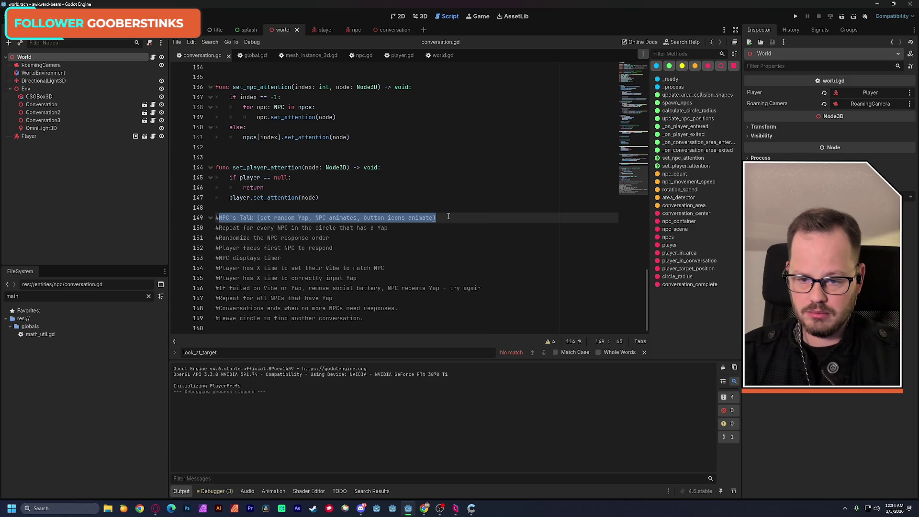
{"action": "left_click", "coordinate": [280, 208]}
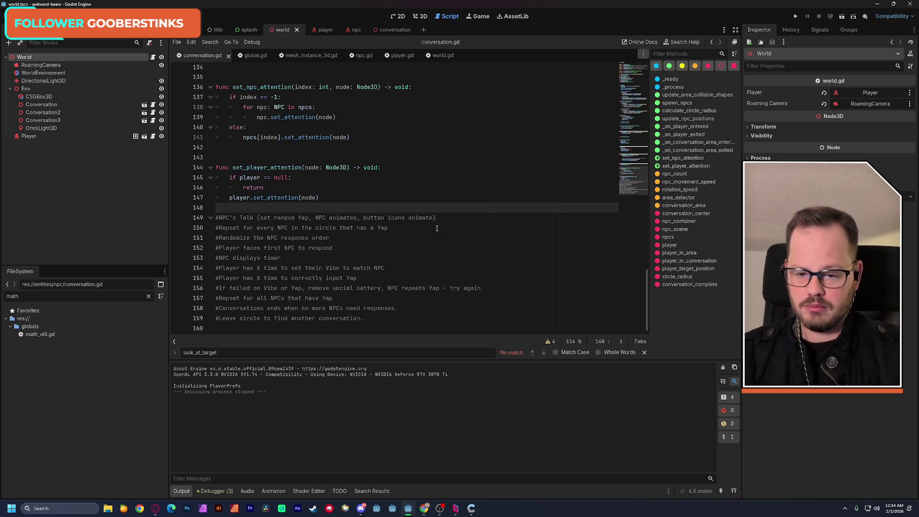
{"action": "key", "text": "Return"}
{"action": "key", "text": "Return"}
{"action": "key", "text": "Return"}
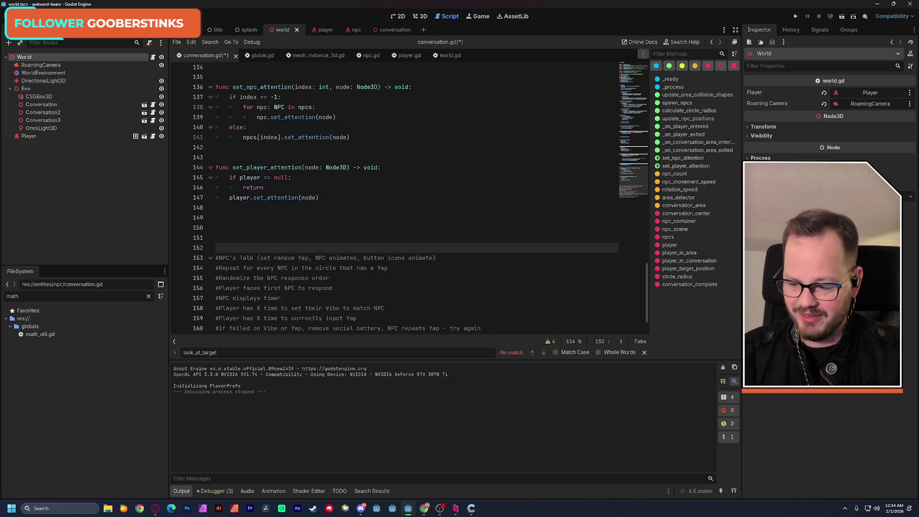
{"action": "left_click", "coordinate": [263, 218]}
{"action": "left_click", "coordinate": [268, 228]}
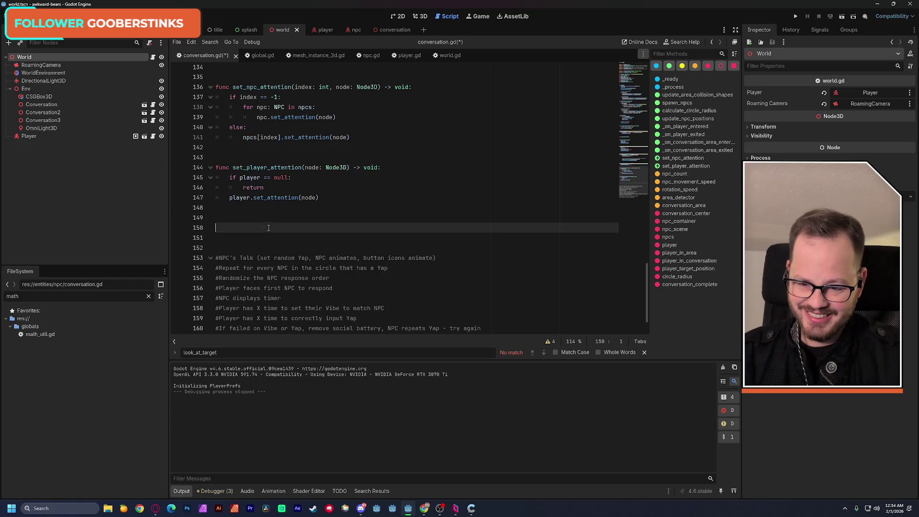
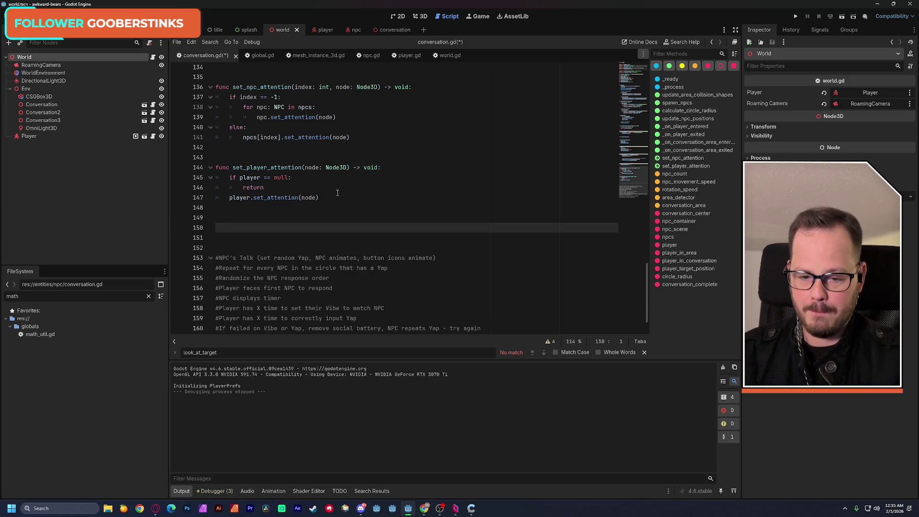
- Save conversation.gd and begin a new function declaration with func
{"action": "key", "text": "ctrl+s"}
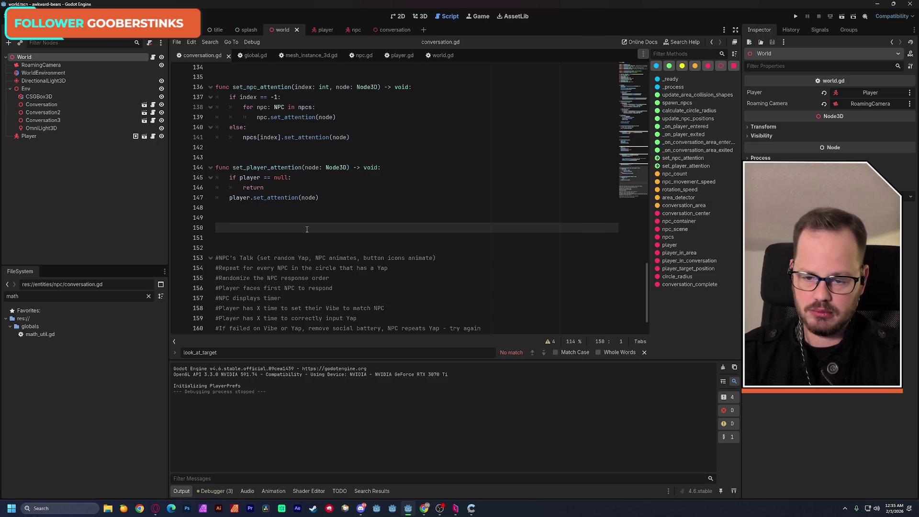
{"action": "type", "text": "fu"}
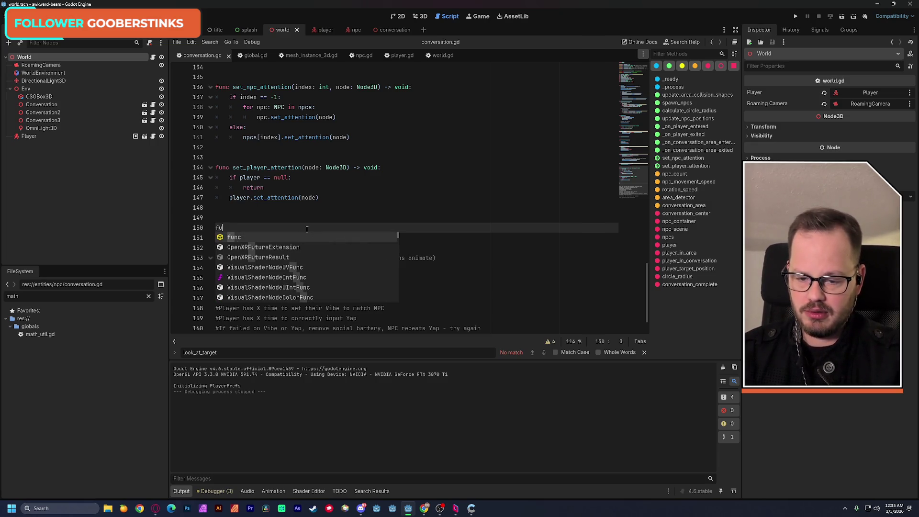
{"action": "type", "text": "nc"}
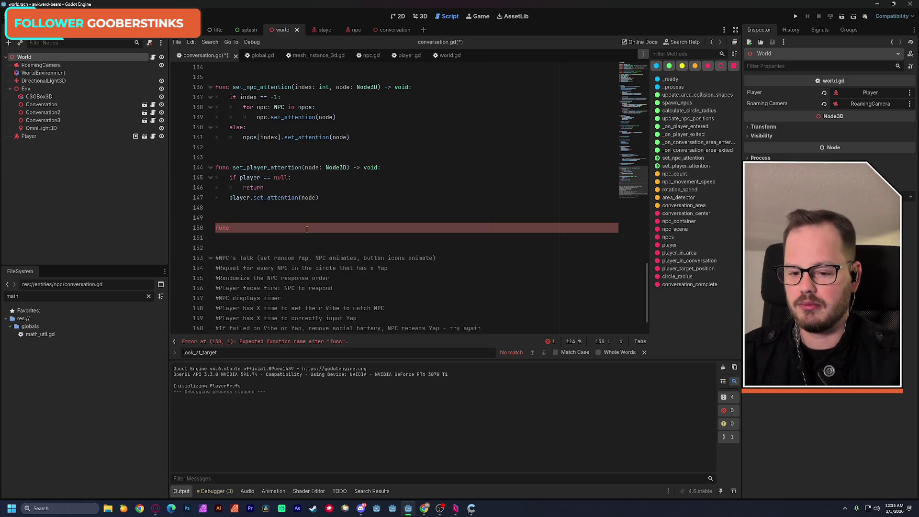
- Declare func new_conversation() -> void: containing an empty for npc in npcs: loop
{"action": "type", "text": "creat"}
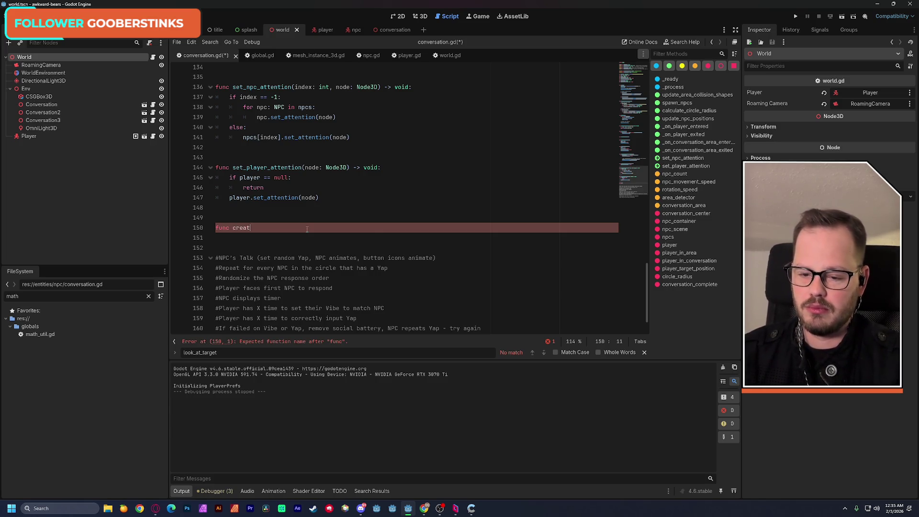
{"action": "type", "text": "e_"}
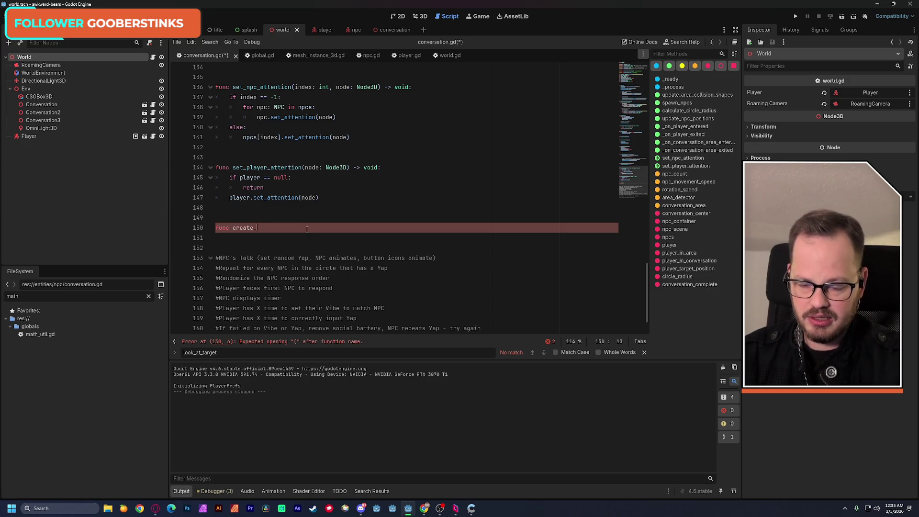
{"action": "key", "text": "BackSpace"}
{"action": "key", "text": "BackSpace"}
{"action": "key", "text": "BackSpace"}
{"action": "key", "text": "BackSpace"}
{"action": "key", "text": "BackSpace"}
{"action": "key", "text": "BackSpace"}
{"action": "key", "text": "BackSpace"}
{"action": "type", "text": "new"}
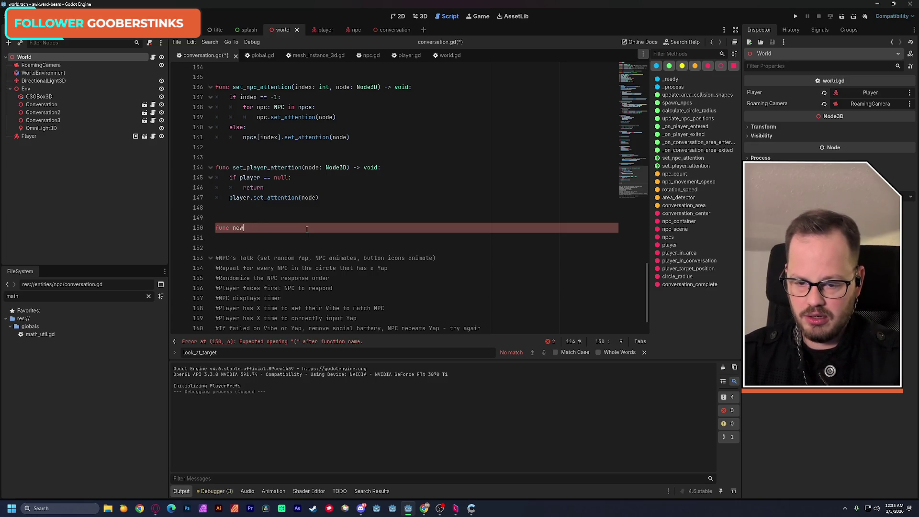
{"action": "type", "text": "_conversation"}
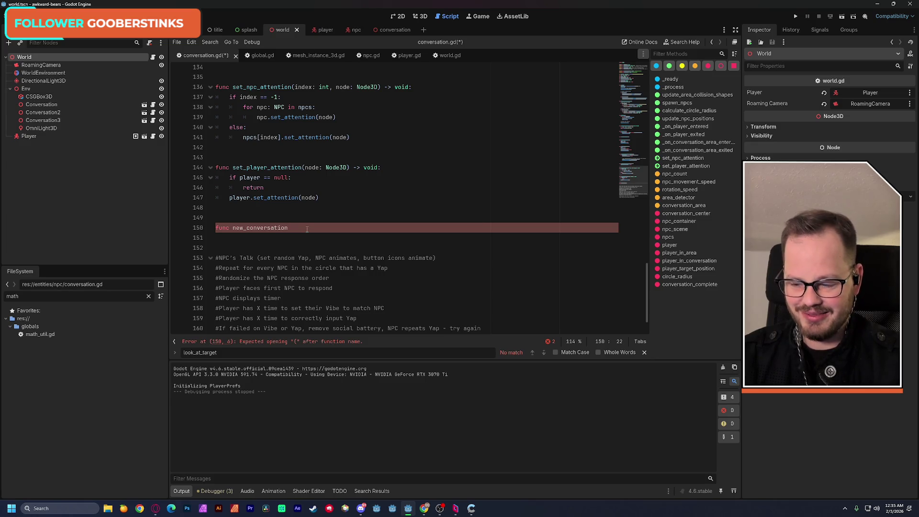
{"action": "type", "text": "()"}
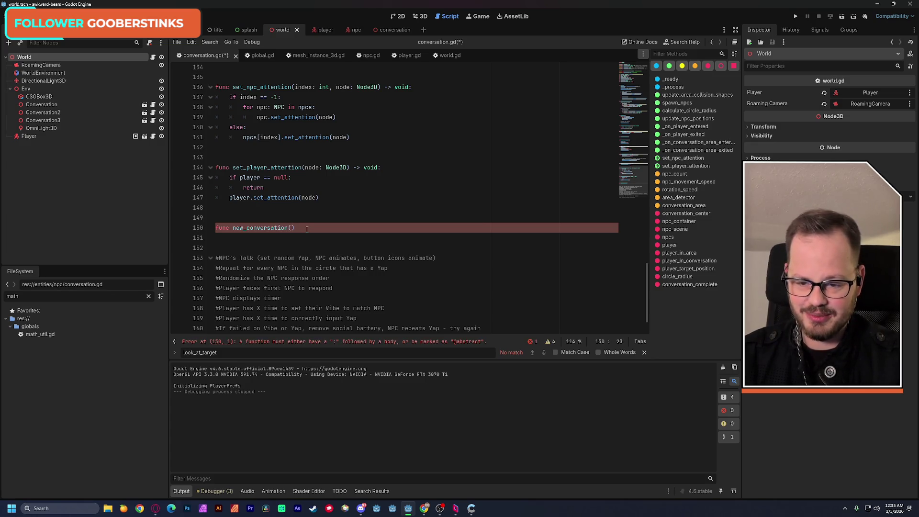
{"action": "type", "text": " -> void:"}
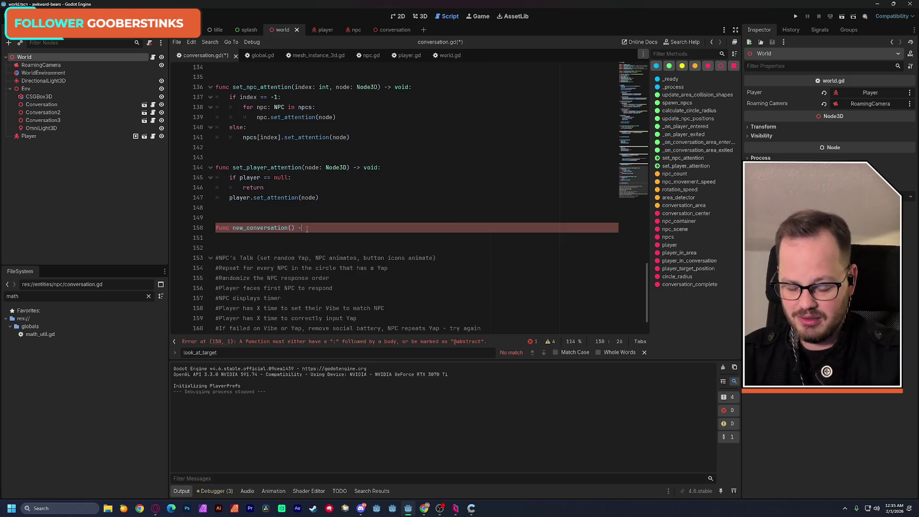
{"action": "key", "text": "Return"}
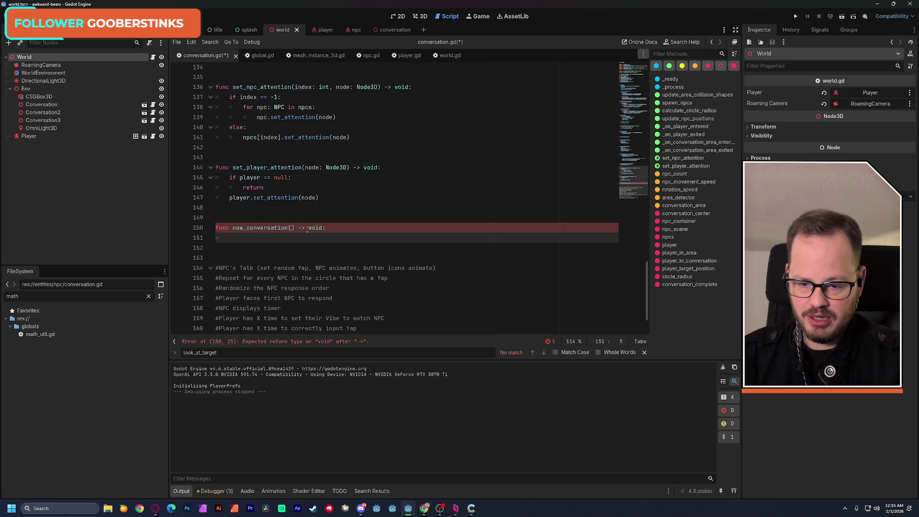
{"action": "type", "text": "for"}
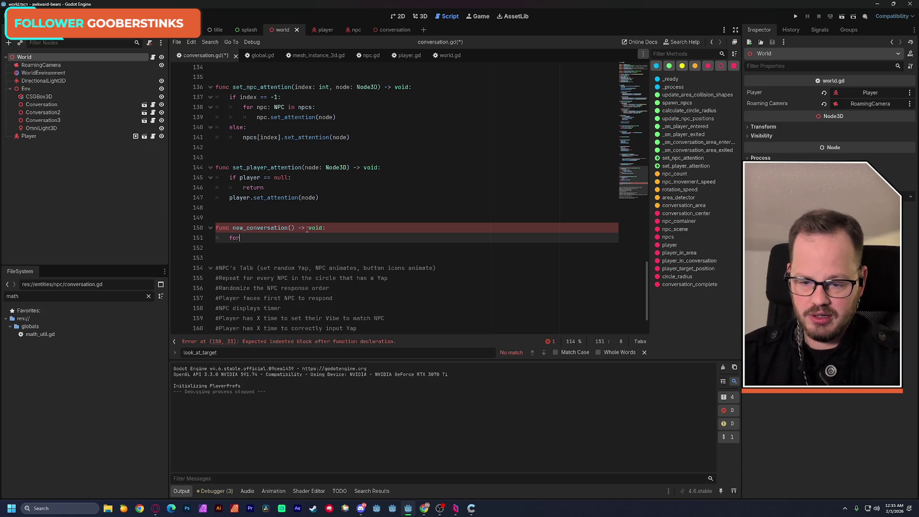
{"action": "type", "text": " npc "}
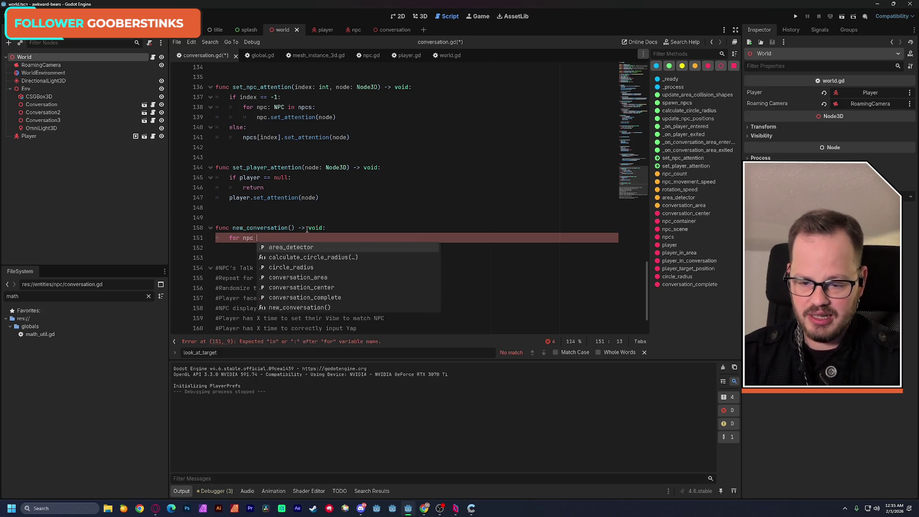
{"action": "type", "text": "in npcs:"}
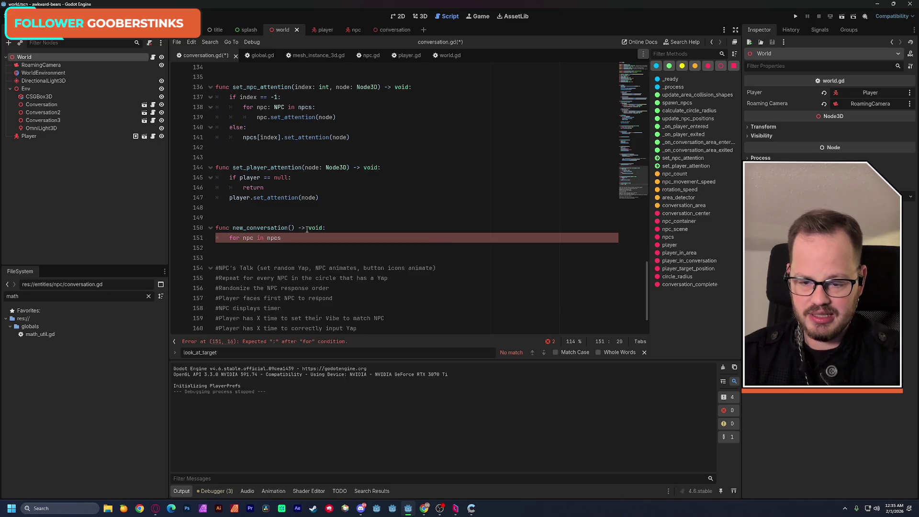
{"action": "key", "text": "Return"}
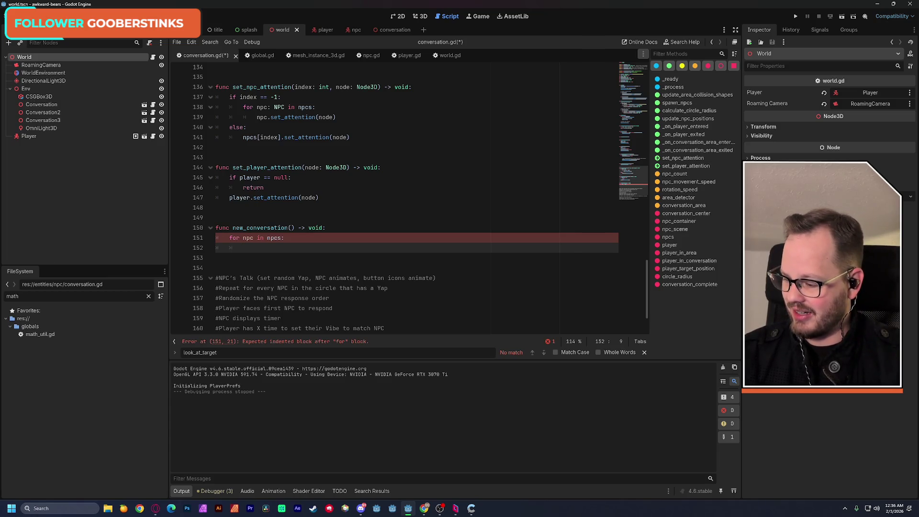
{"action": "key", "text": "alt+Tab"}
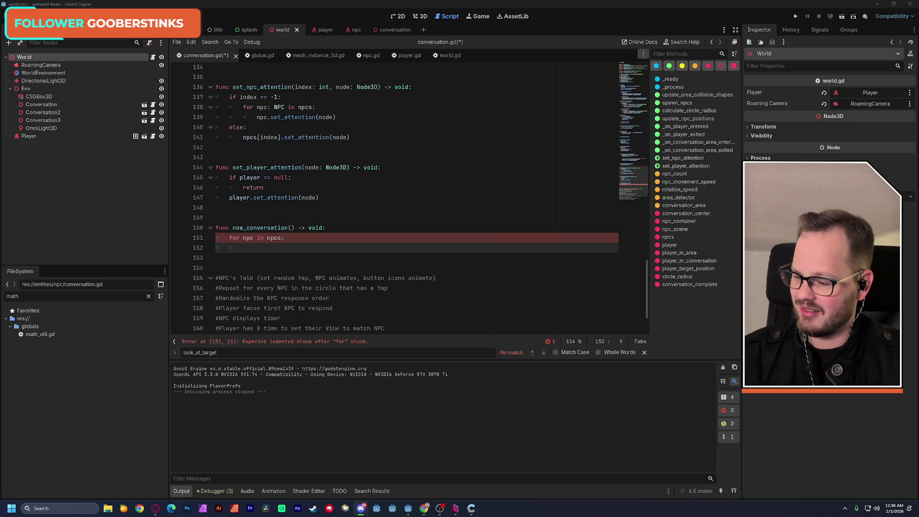
{"action": "key", "text": "alt+Tab"}
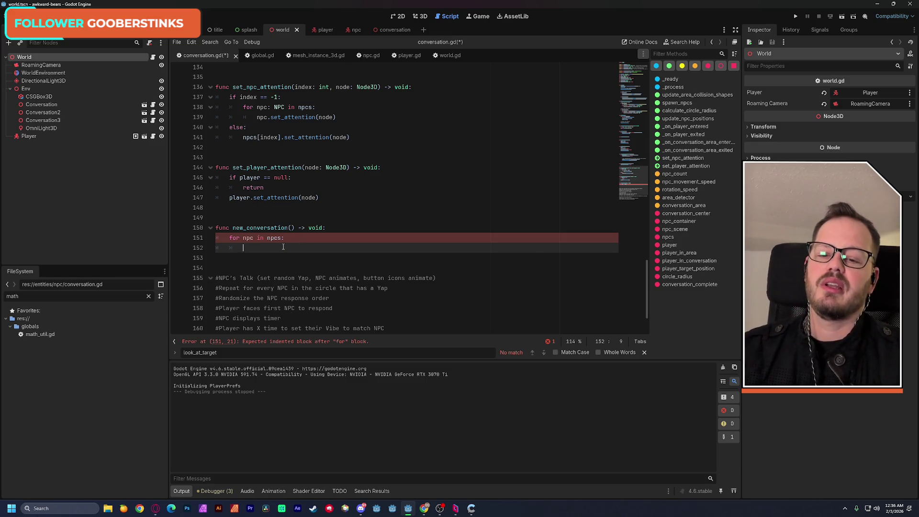
{"action": "scroll", "coordinate": [306, 237], "scroll_direction": "up", "scroll_amount": 4}
{"action": "scroll", "coordinate": [307, 237], "scroll_direction": "up", "scroll_amount": 8}
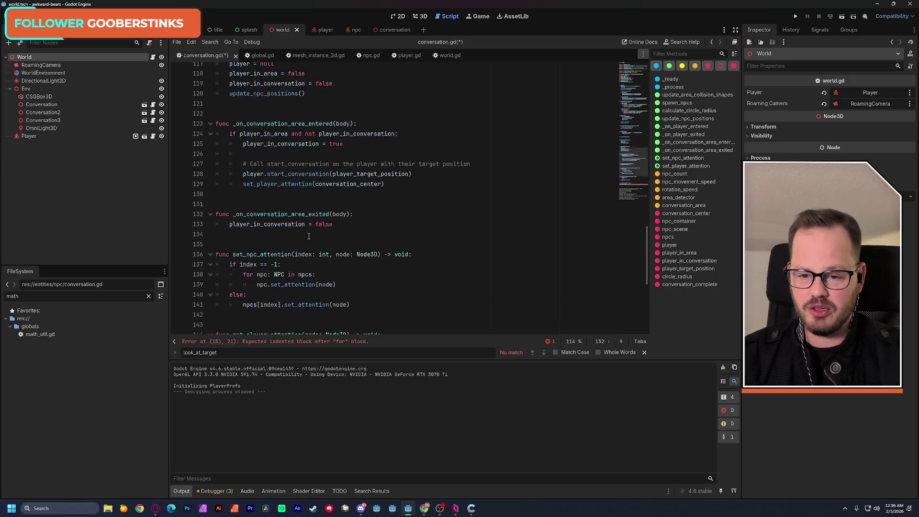
{"action": "scroll", "coordinate": [309, 236], "scroll_direction": "up", "scroll_amount": 3}
{"action": "scroll", "coordinate": [308, 236], "scroll_direction": "up", "scroll_amount": 3}
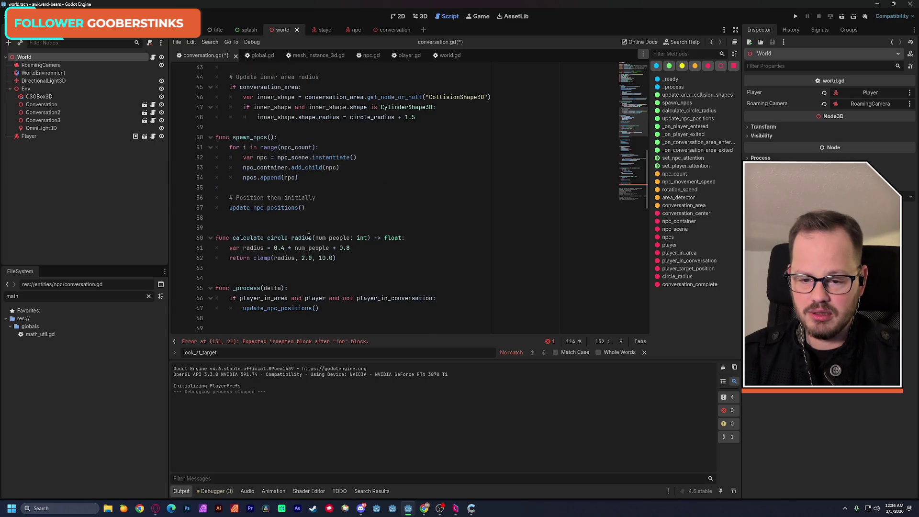
{"action": "scroll", "coordinate": [308, 236], "scroll_direction": "up", "scroll_amount": 3}
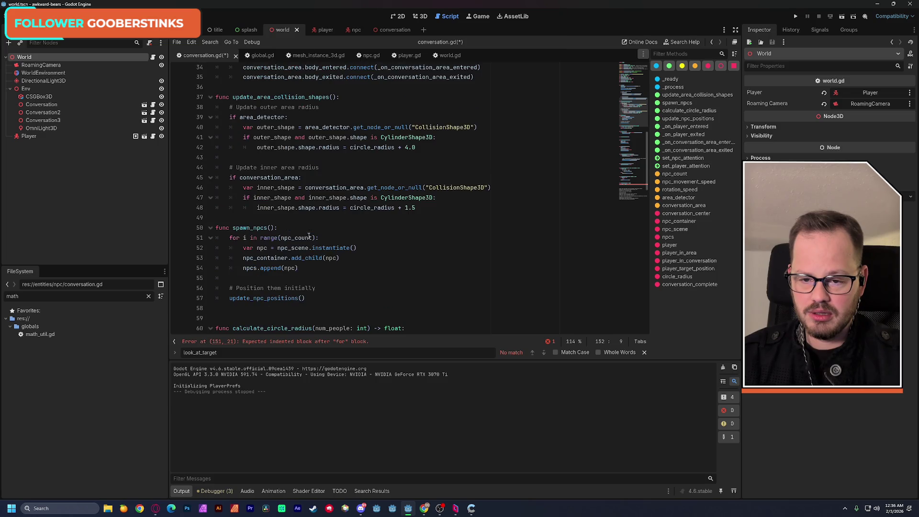
{"action": "scroll", "coordinate": [308, 236], "scroll_direction": "up", "scroll_amount": 1}
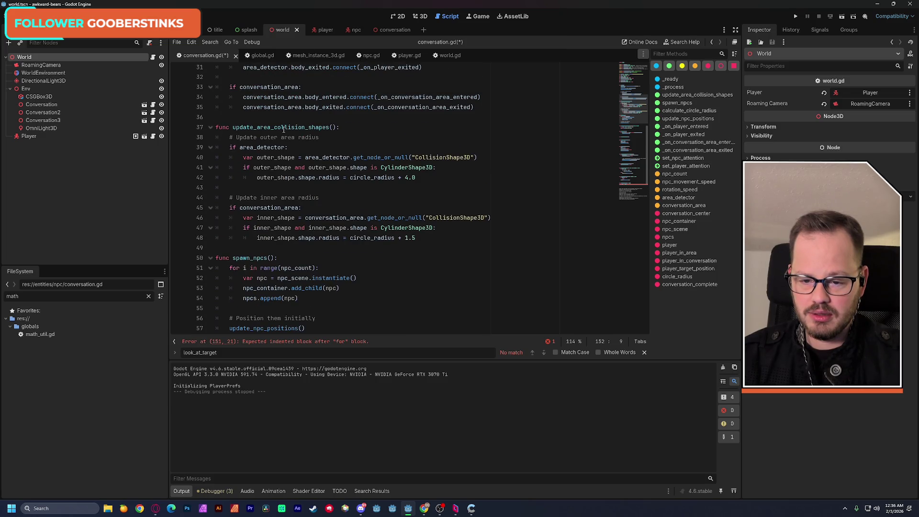
{"action": "scroll", "coordinate": [292, 168], "scroll_direction": "up", "scroll_amount": 1}
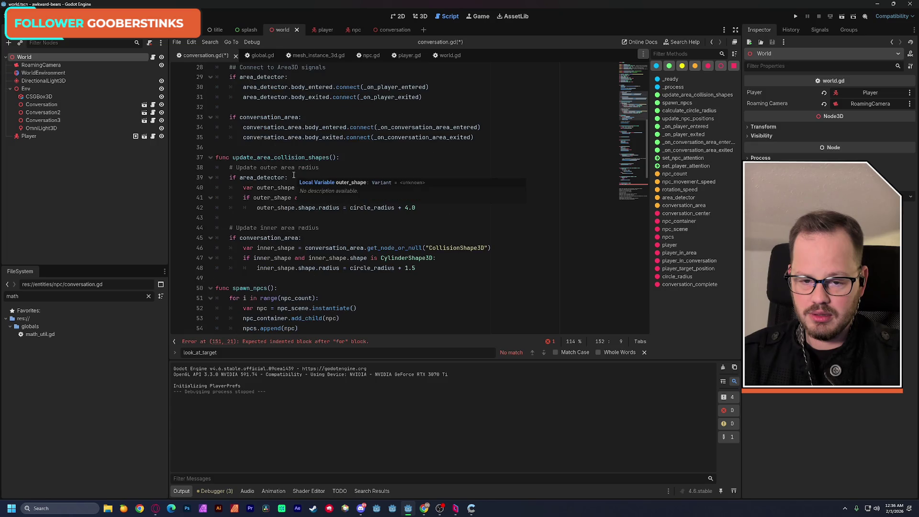
{"action": "scroll", "coordinate": [293, 175], "scroll_direction": "up", "scroll_amount": 1}
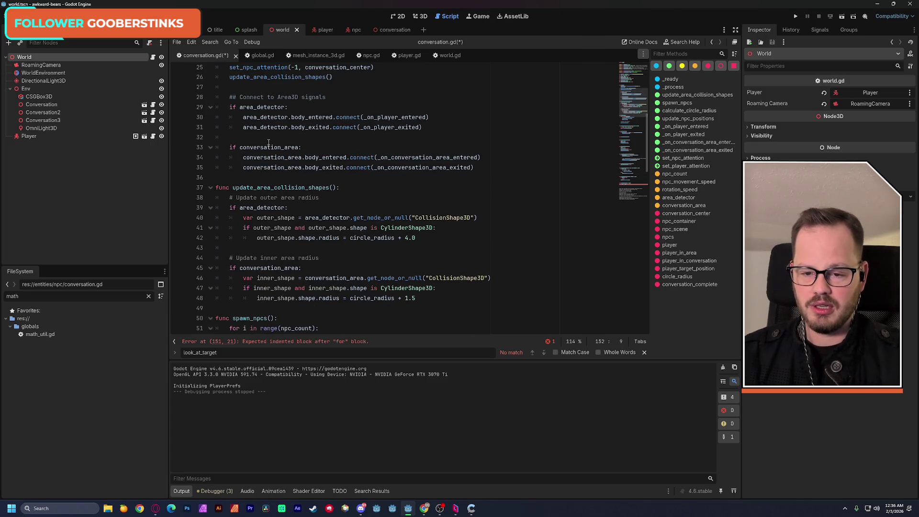
{"action": "double_click", "coordinate": [282, 147]}
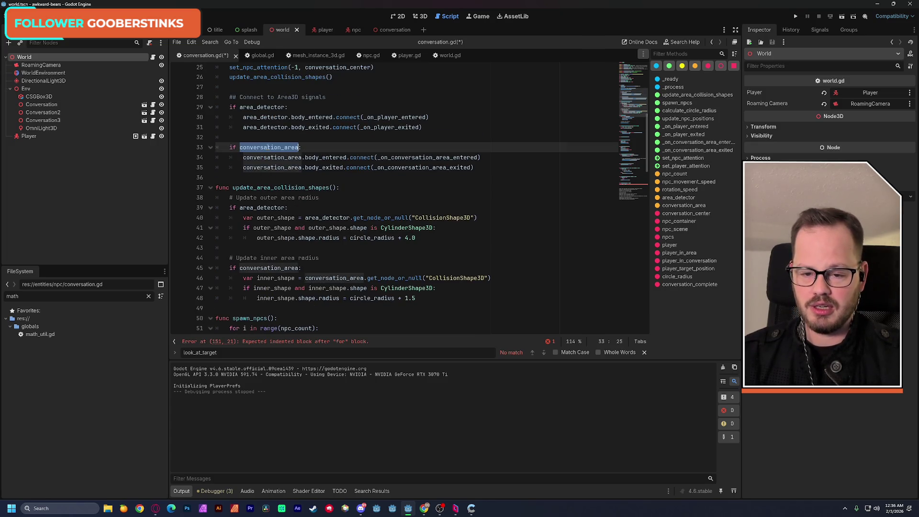
{"action": "left_click", "coordinate": [406, 160], "text": "ctrl"}
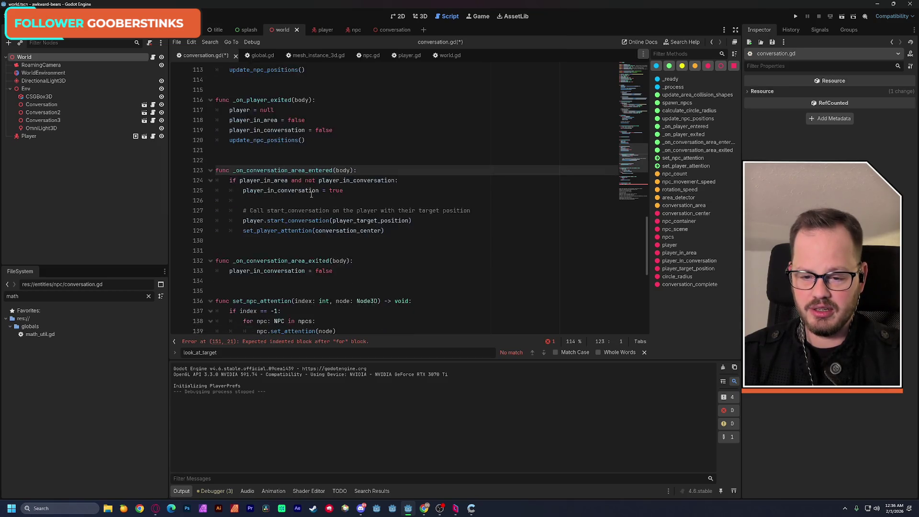
{"action": "scroll", "coordinate": [311, 193], "scroll_direction": "down", "scroll_amount": 2}
{"action": "double_click", "coordinate": [282, 201]}
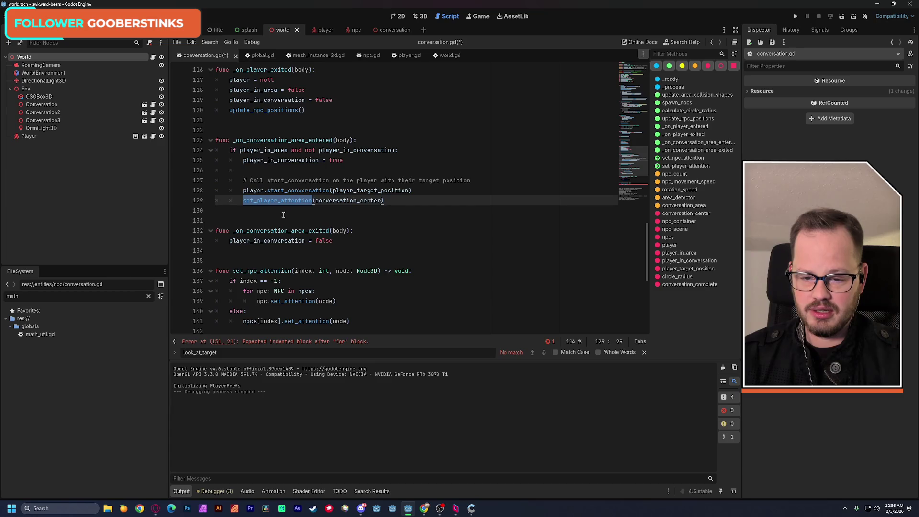
{"action": "left_click_drag", "start_coordinate": [242, 190], "coordinate": [395, 199]}
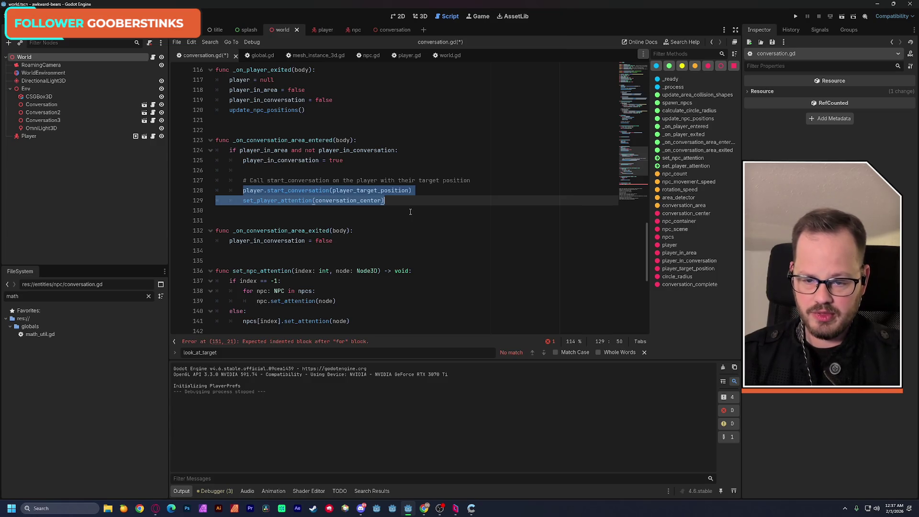
{"action": "double_click", "coordinate": [328, 191]}
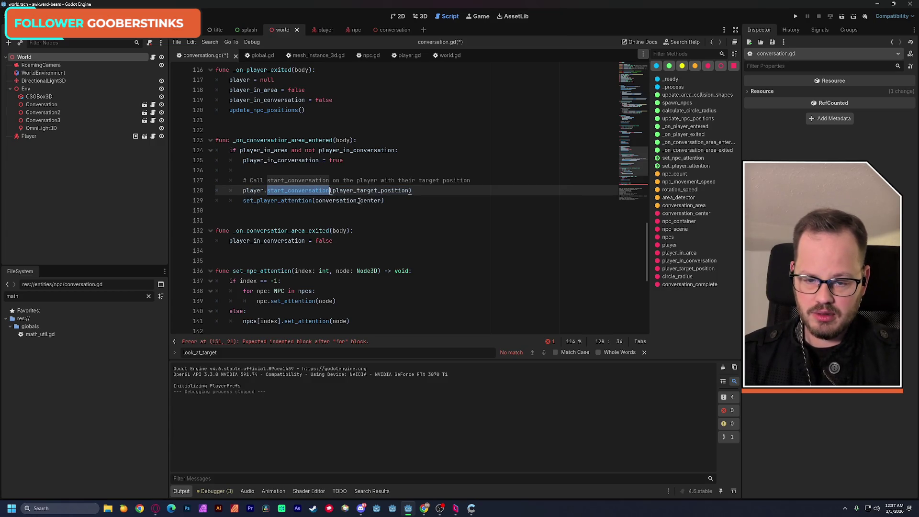
- Search the script for start_conversation and step through its existing matches
{"action": "key", "text": "ctrl+f"}
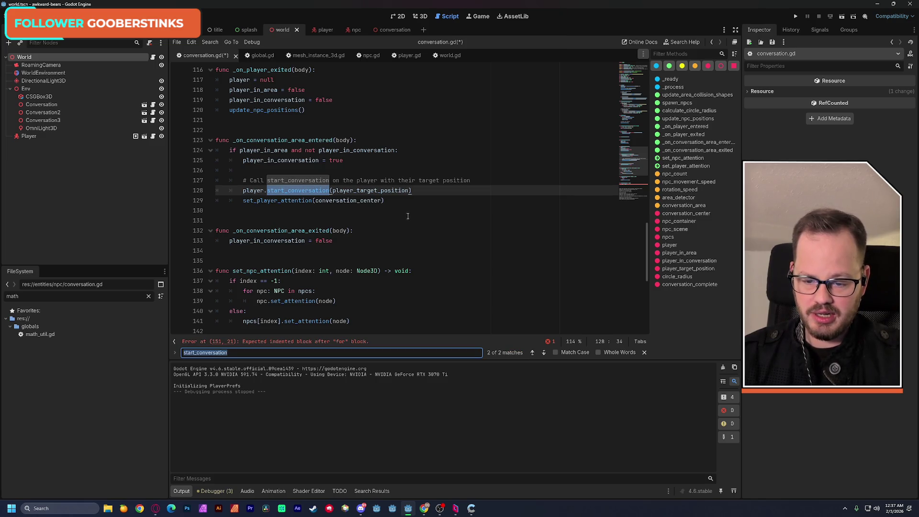
{"action": "left_click", "coordinate": [544, 353]}
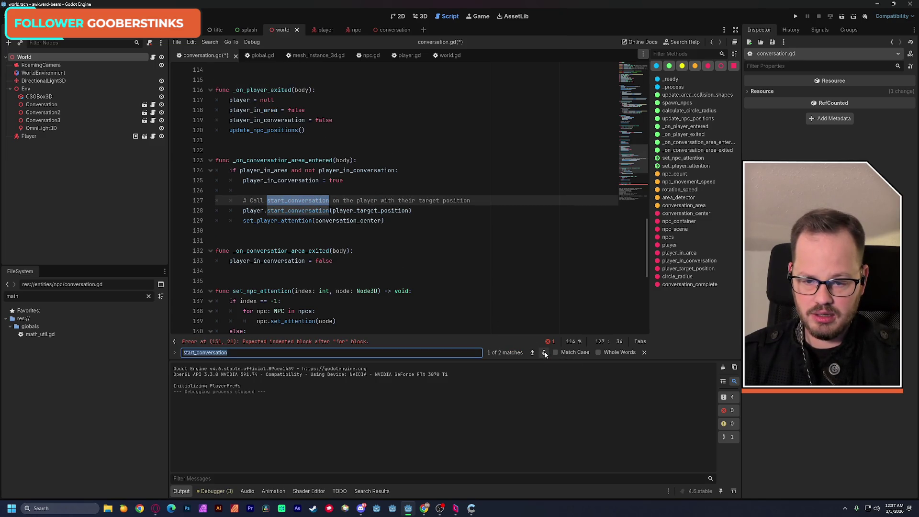
{"action": "left_click", "coordinate": [544, 353]}
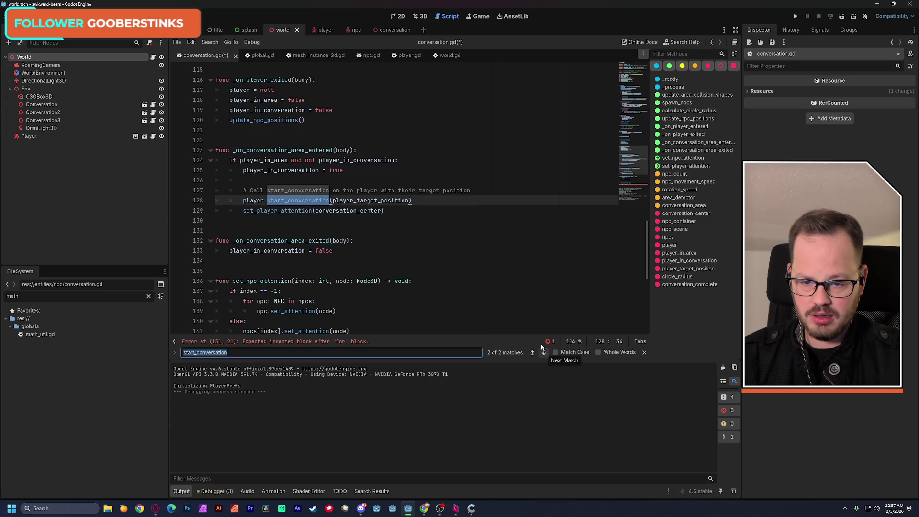
{"action": "left_click", "coordinate": [433, 216]}
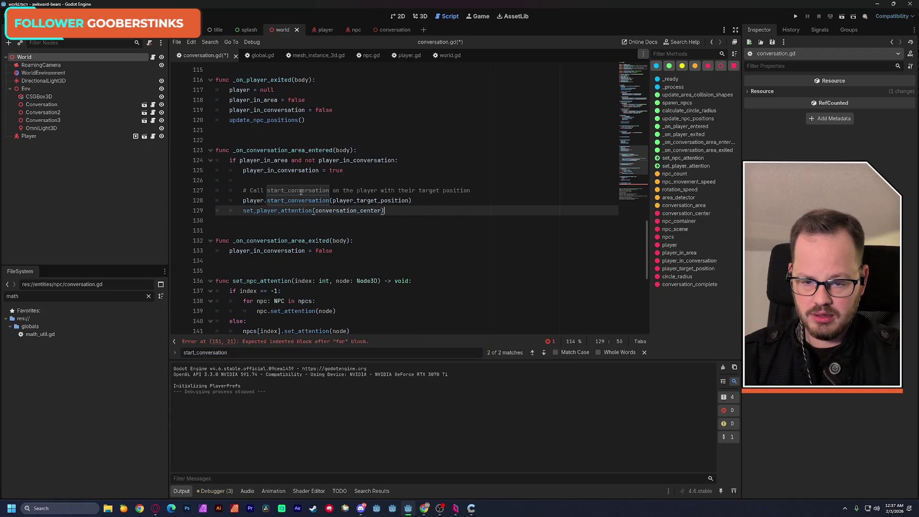
{"action": "scroll", "coordinate": [338, 201], "scroll_direction": "down", "scroll_amount": 3}
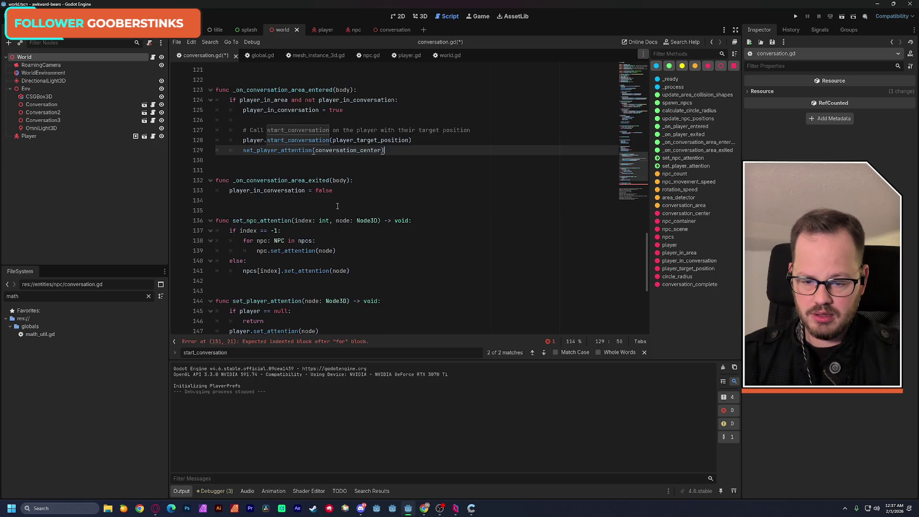
{"action": "scroll", "coordinate": [617, 178], "scroll_direction": "down", "scroll_amount": 3}
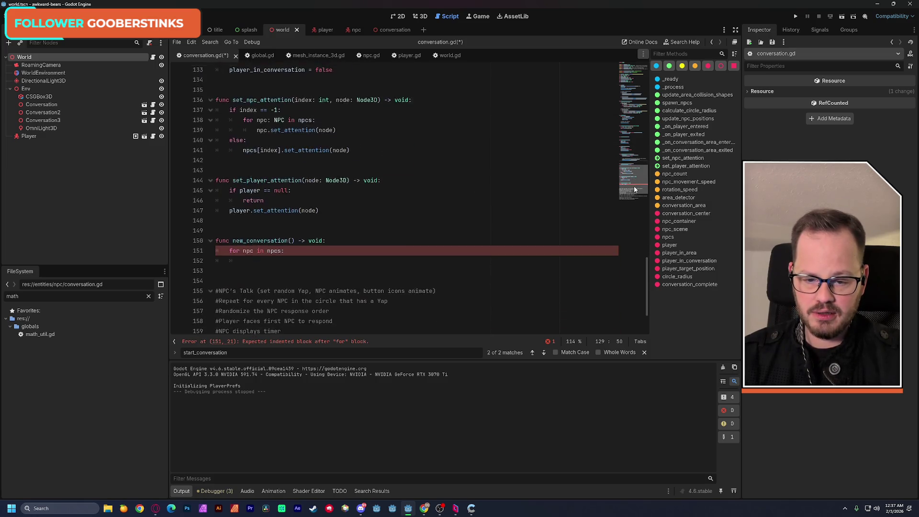
- Rename new_conversation to start_conversation on line 150 and save the script
{"action": "double_click", "coordinate": [270, 231]}
{"action": "type", "text": "start_conversation"}
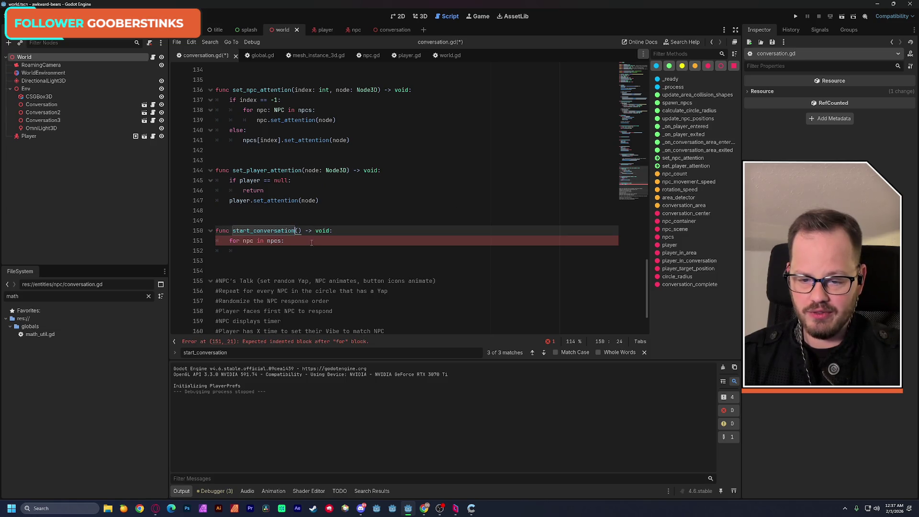
{"action": "left_click", "coordinate": [358, 241]}
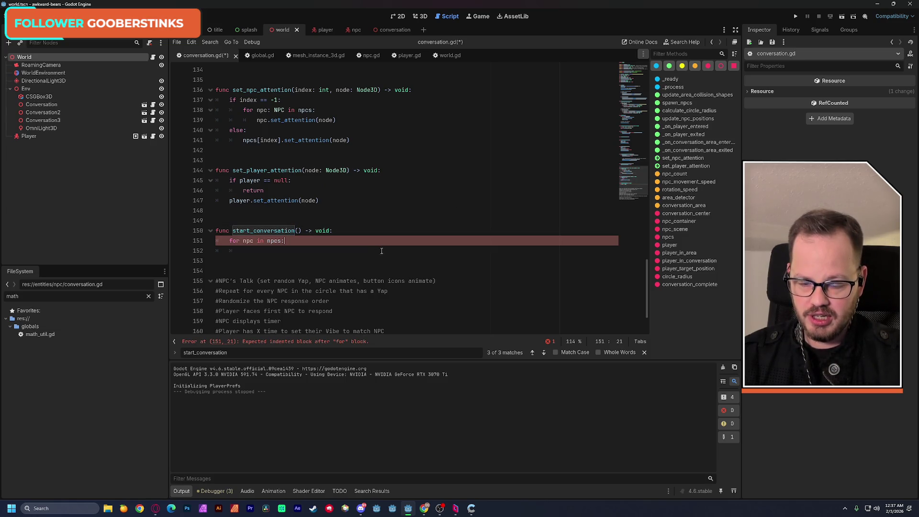
{"action": "left_click", "coordinate": [352, 231]}
{"action": "key", "text": "ctrl+s"}
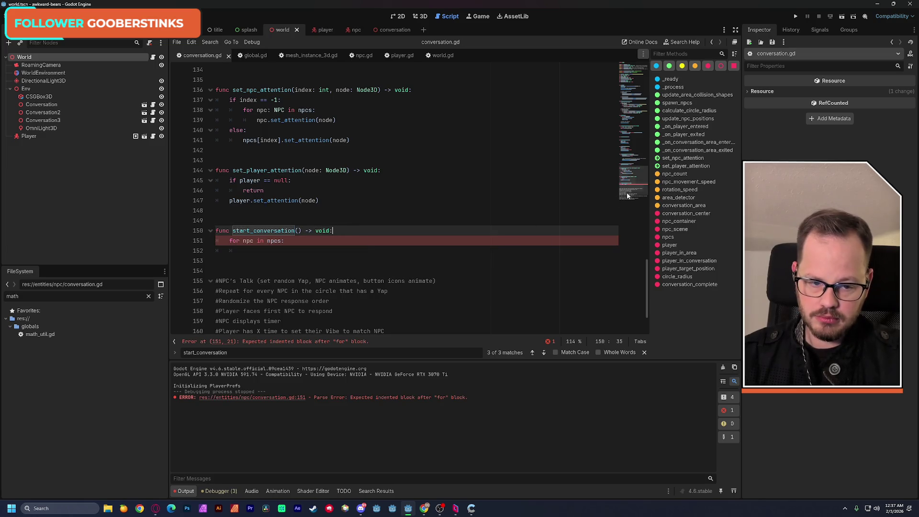
{"action": "scroll", "coordinate": [630, 199], "scroll_direction": "down", "scroll_amount": 2}
{"action": "scroll", "coordinate": [631, 198], "scroll_direction": "up", "scroll_amount": 1}
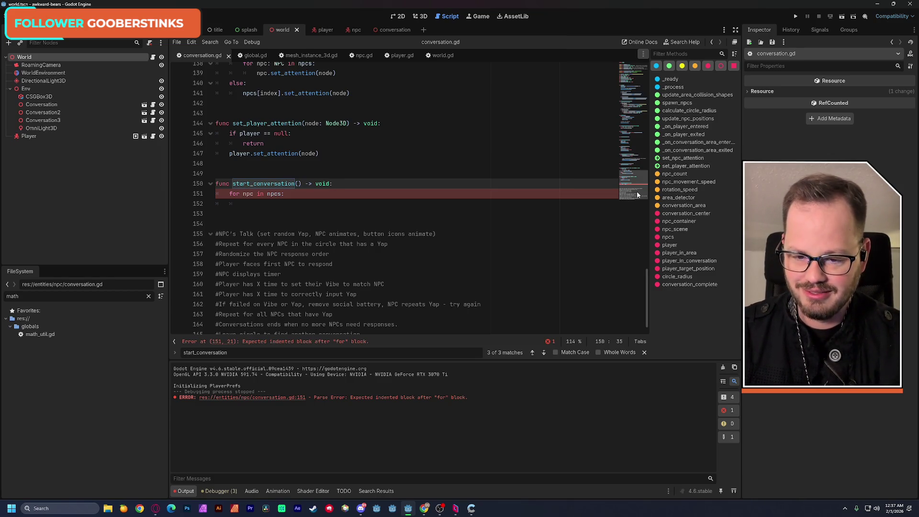
{"action": "key", "text": "Down"}
{"action": "key", "text": "Down"}
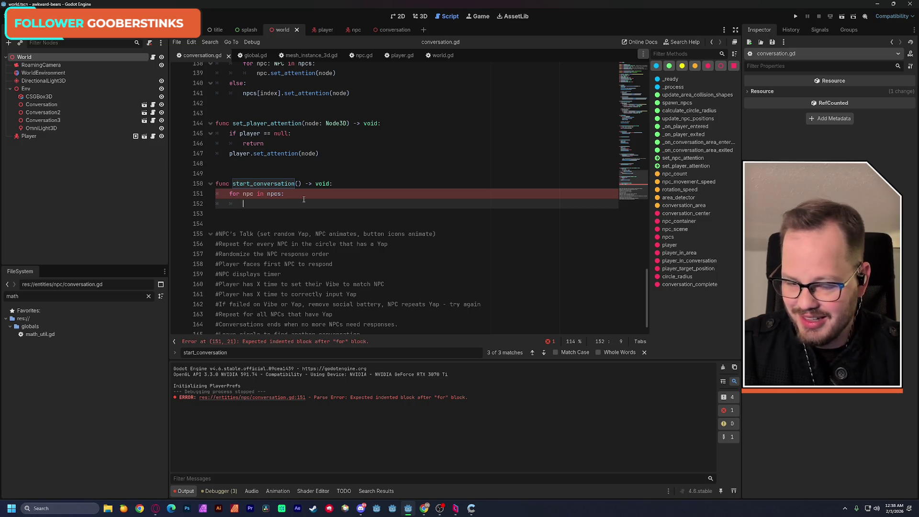
{"action": "scroll", "coordinate": [445, 196], "scroll_direction": "down", "scroll_amount": 1}
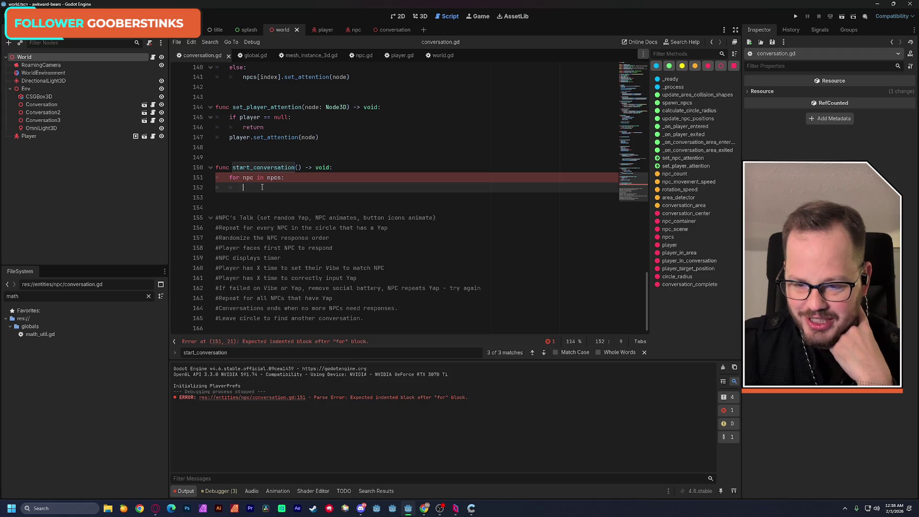
- Type the loop variable as npc: NPC using autocomplete, then save
{"action": "key", "text": "Up"}
{"action": "key", "text": "Right"}
{"action": "key", "text": "Right"}
{"action": "key", "text": "Right"}
{"action": "type", "text": ": np"}
{"action": "key", "text": "Return"}
{"action": "left_click", "coordinate": [322, 203]}
{"action": "key", "text": "ctrl+s"}
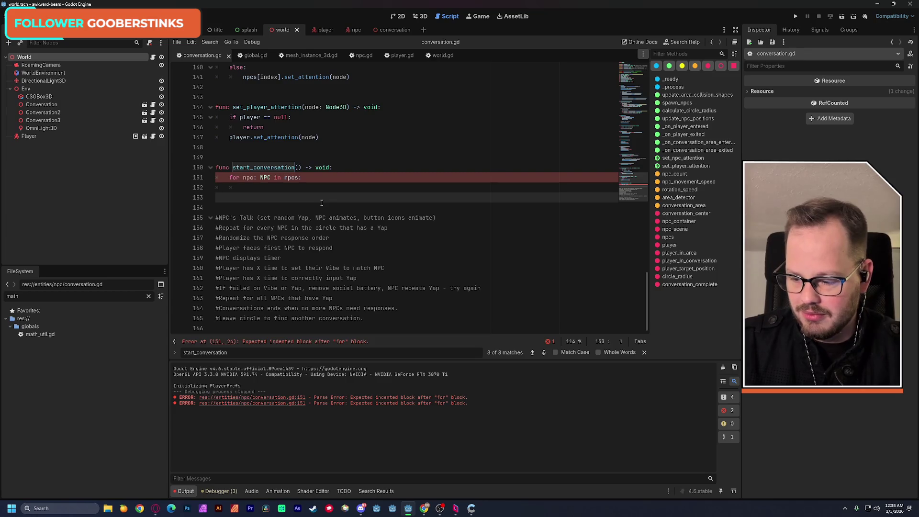
- Put pass as the for loop's body on line 152
{"action": "left_click", "coordinate": [286, 190]}
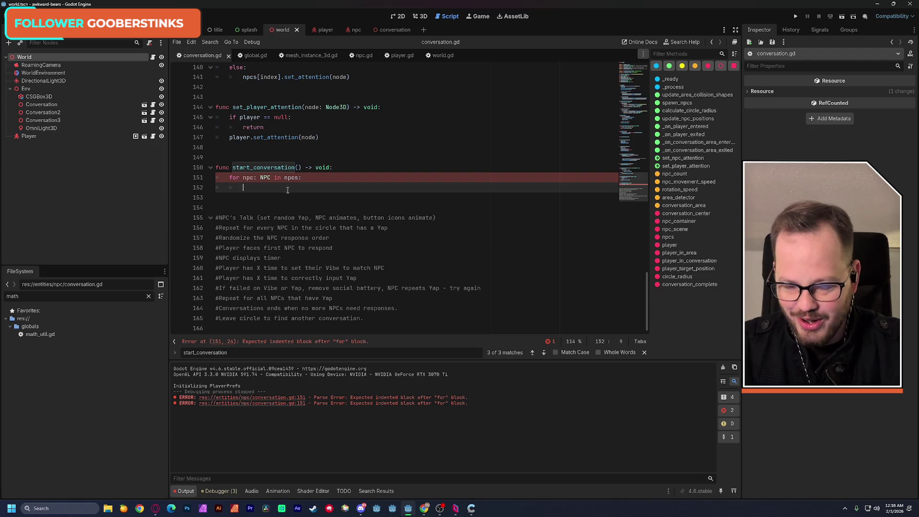
{"action": "left_click", "coordinate": [312, 177]}
{"action": "left_click", "coordinate": [314, 186]}
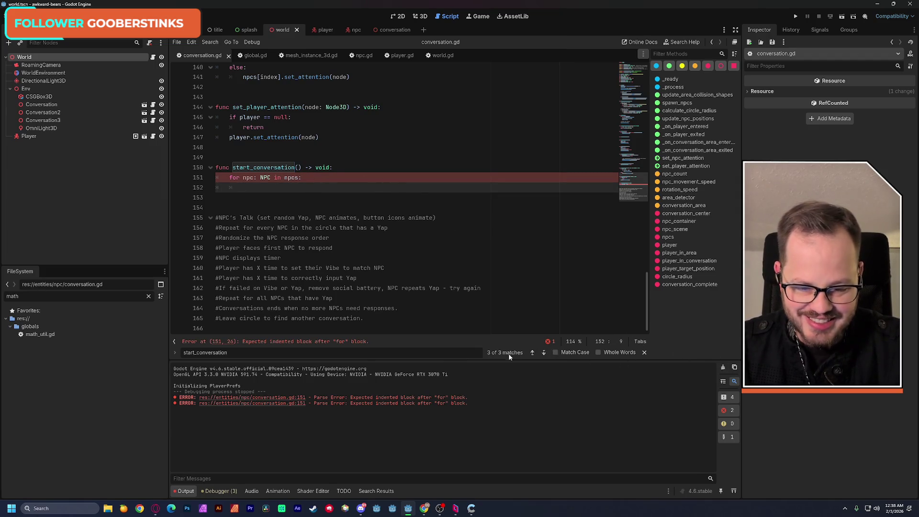
{"action": "type", "text": "pass"}
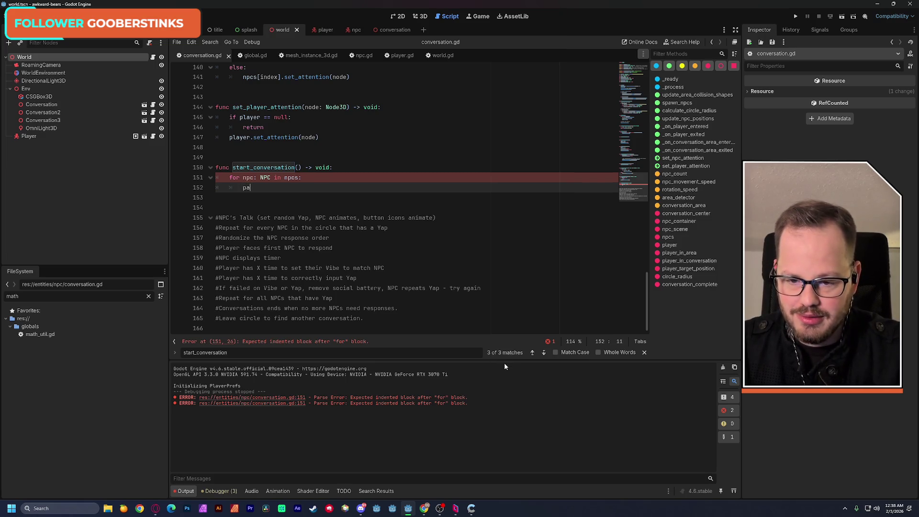
{"action": "key", "text": "Down"}
{"action": "key", "text": "Down"}
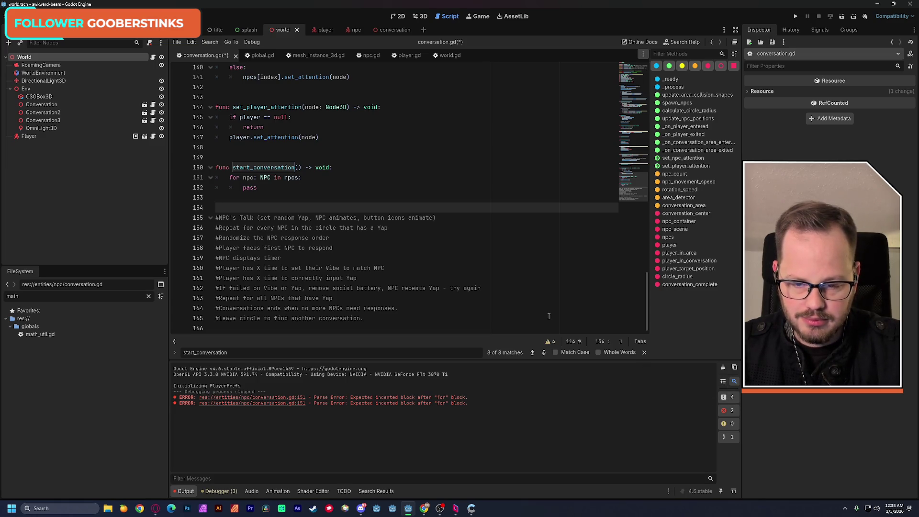
{"action": "left_click", "coordinate": [251, 187]}
{"action": "double_click", "coordinate": [251, 187]}
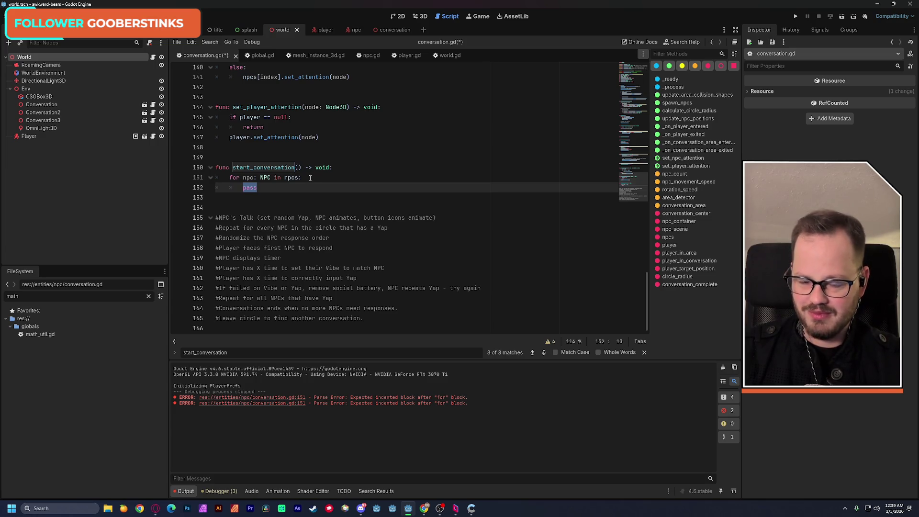
{"action": "left_click", "coordinate": [308, 178]}
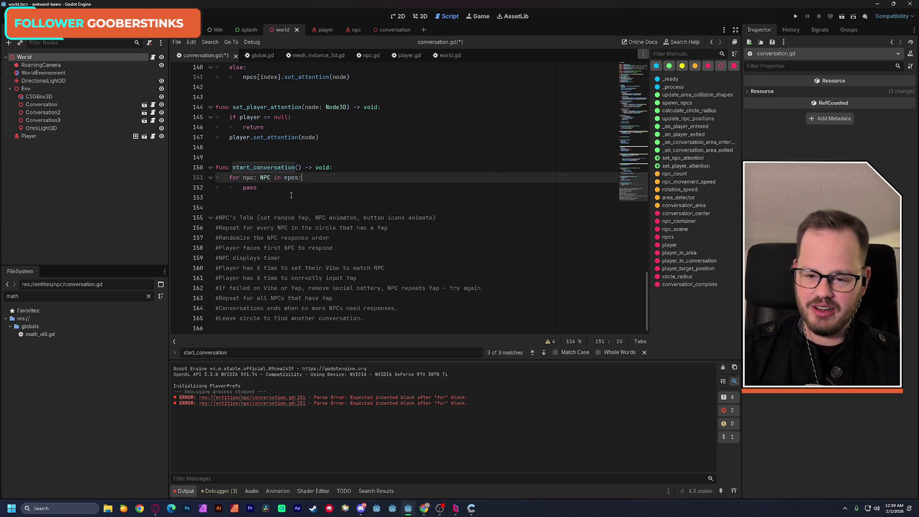
{"action": "double_click", "coordinate": [252, 187]}
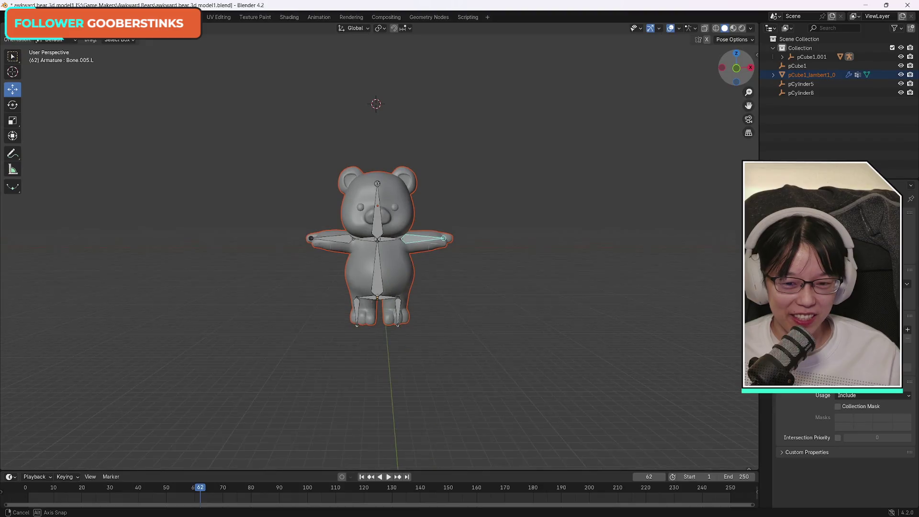
{"action": "left_click_drag", "start_coordinate": [736, 67], "coordinate": [534, 264]}
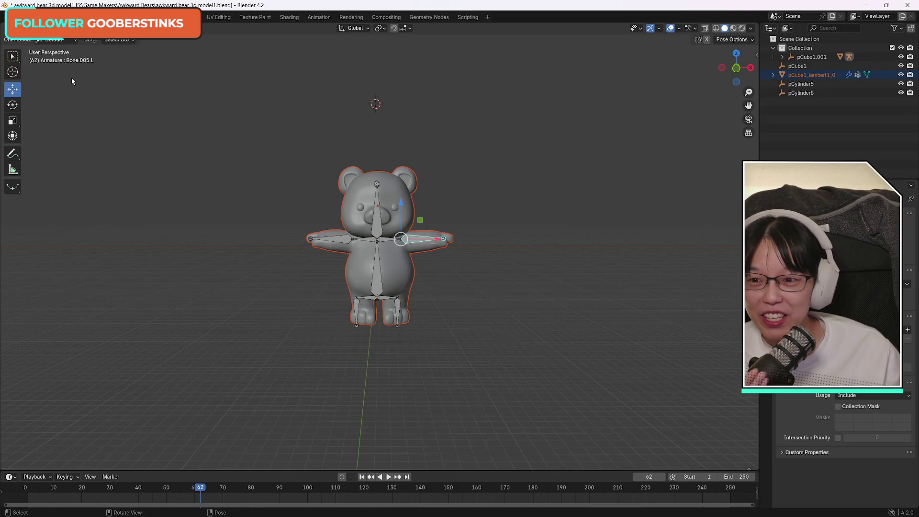
{"action": "left_click", "coordinate": [13, 57]}
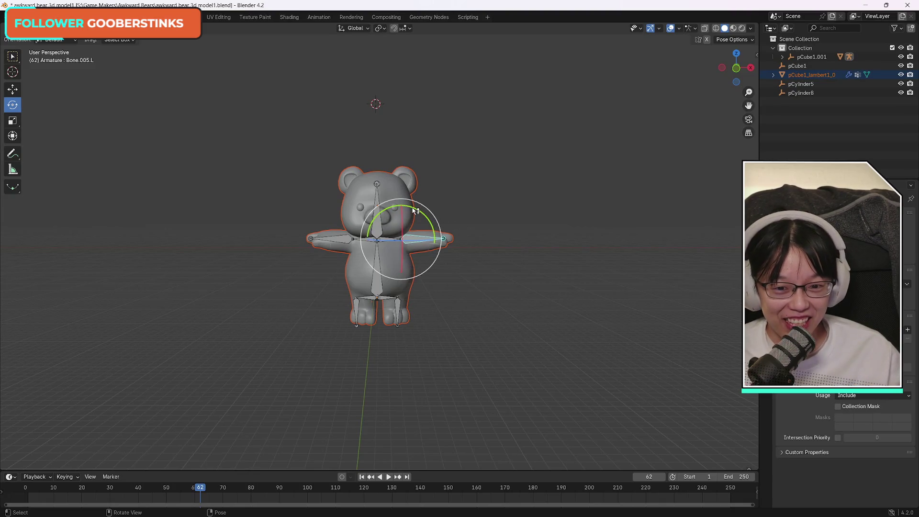
{"action": "left_click_drag", "start_coordinate": [405, 208], "coordinate": [435, 224]}
{"action": "key", "text": "ctrl+z"}
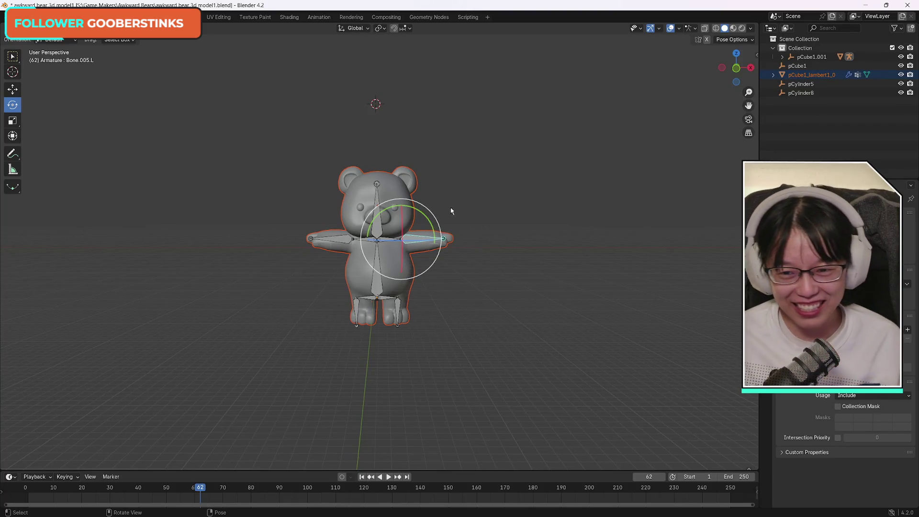
{"action": "mouse_move", "coordinate": [732, 60]}
{"action": "left_mouse_down"}
{"action": "mouse_move", "coordinate": [754, 64]}
{"action": "mouse_move", "coordinate": [737, 63]}
{"action": "left_mouse_up"}
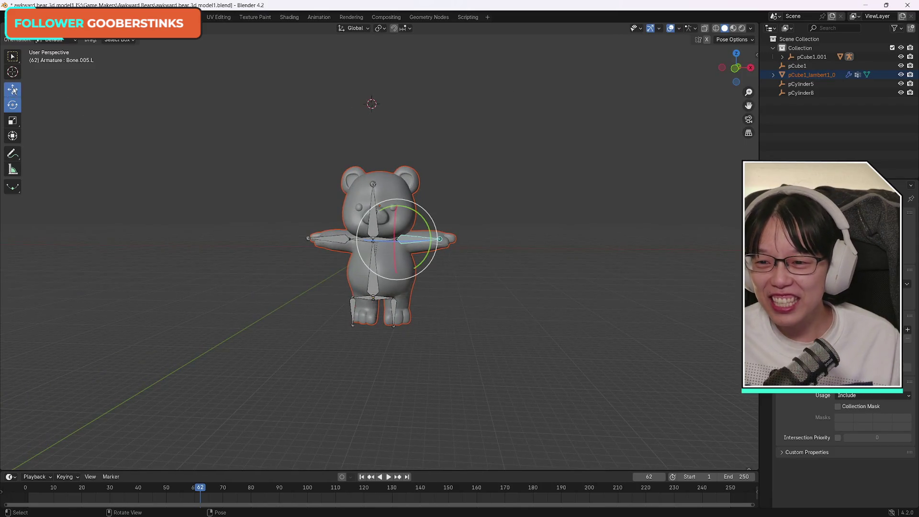
{"action": "left_click", "coordinate": [19, 88]}
{"action": "left_click", "coordinate": [729, 68]}
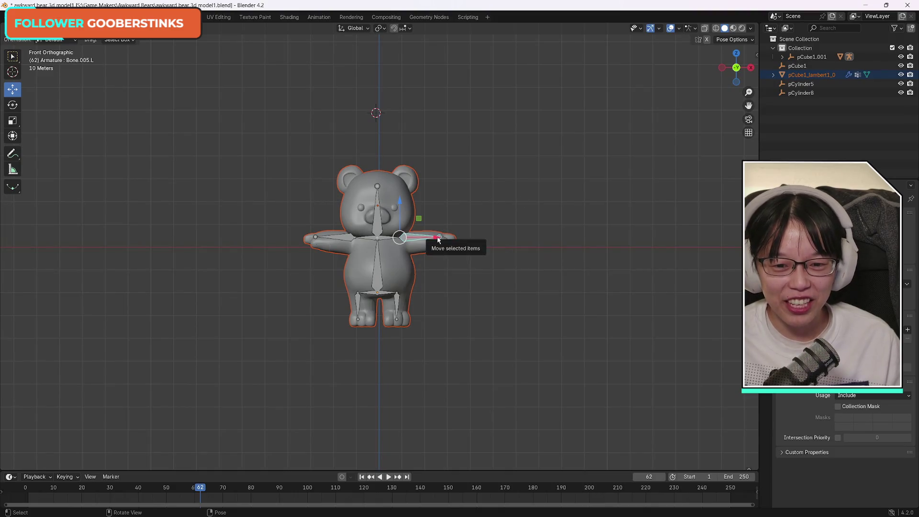
{"action": "key", "text": "r"}
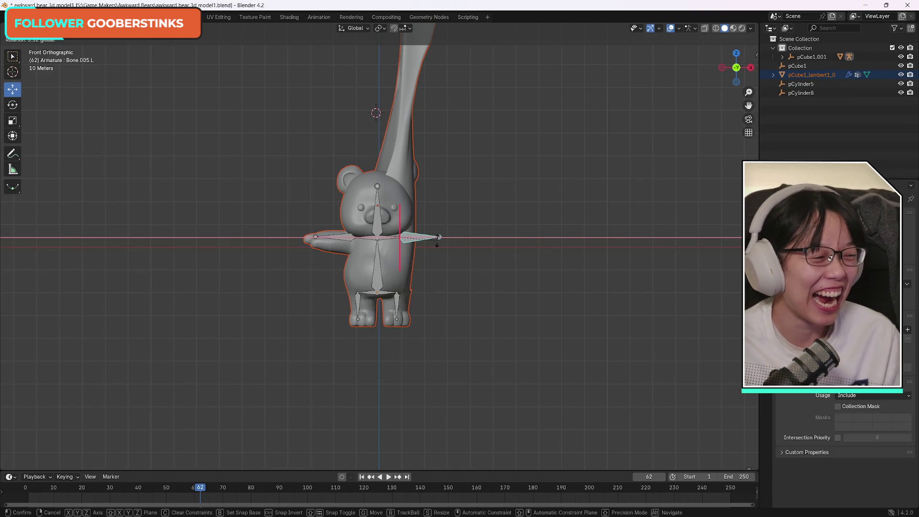
{"action": "key", "text": "Escape"}
{"action": "left_click", "coordinate": [12, 104]}
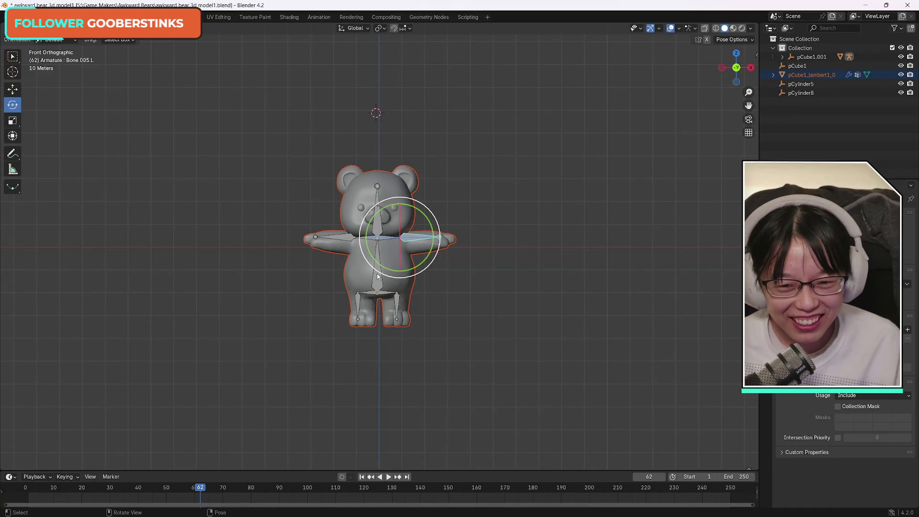
{"action": "scroll", "coordinate": [378, 276], "scroll_direction": "up", "scroll_amount": 4}
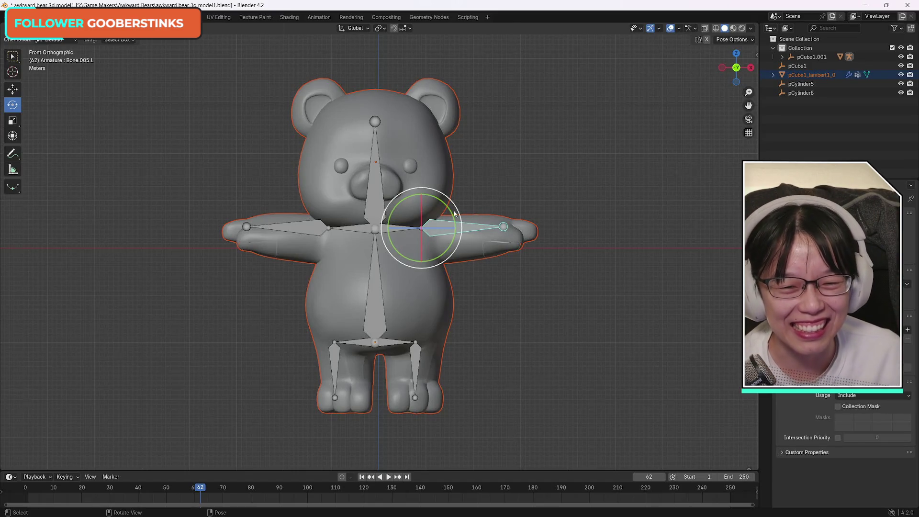
{"action": "key", "text": "r"}
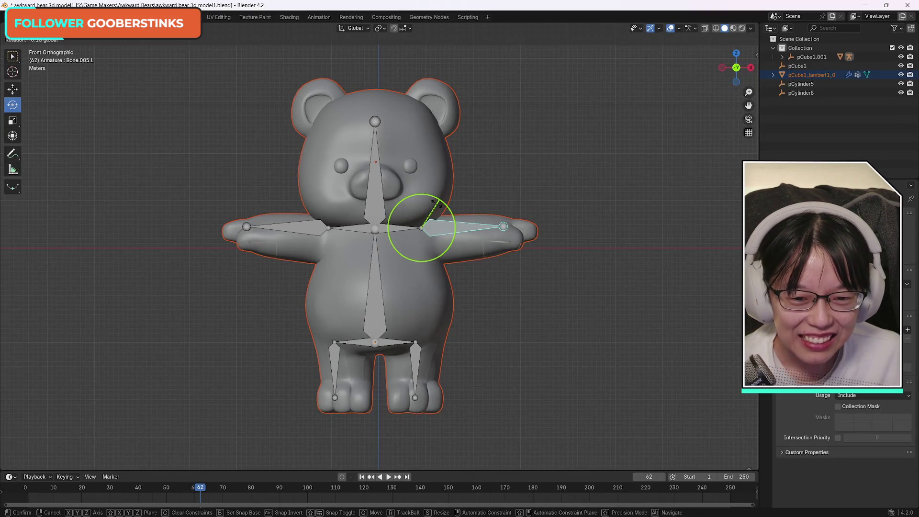
{"action": "left_click", "coordinate": [433, 201]}
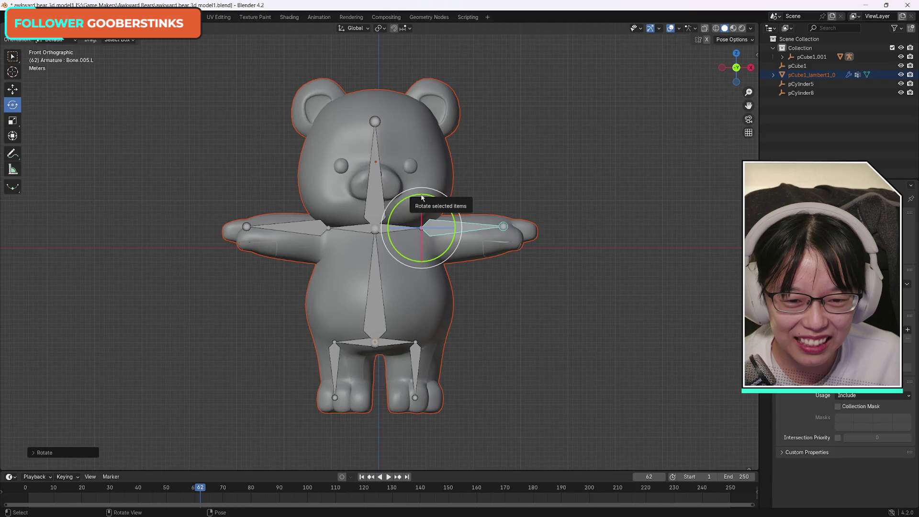
{"action": "left_click_drag", "start_coordinate": [421, 197], "coordinate": [426, 198]}
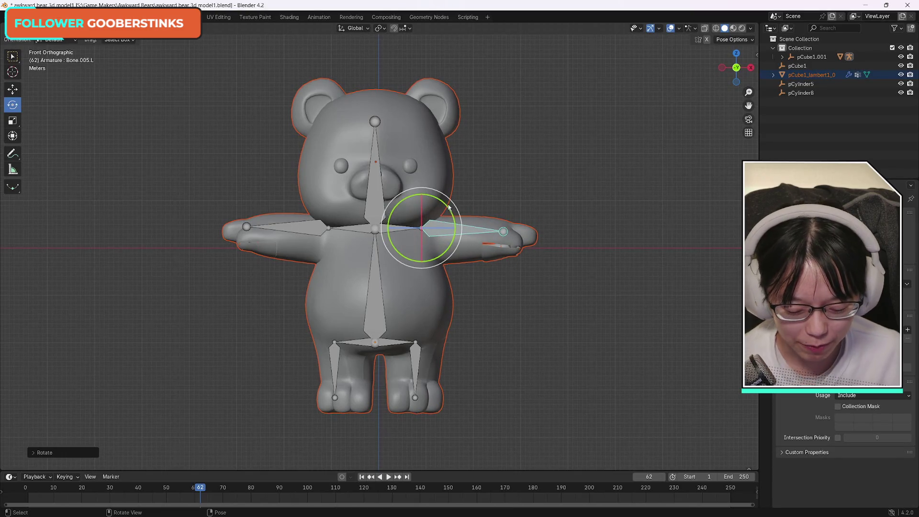
{"action": "key", "text": "ctrl+z"}
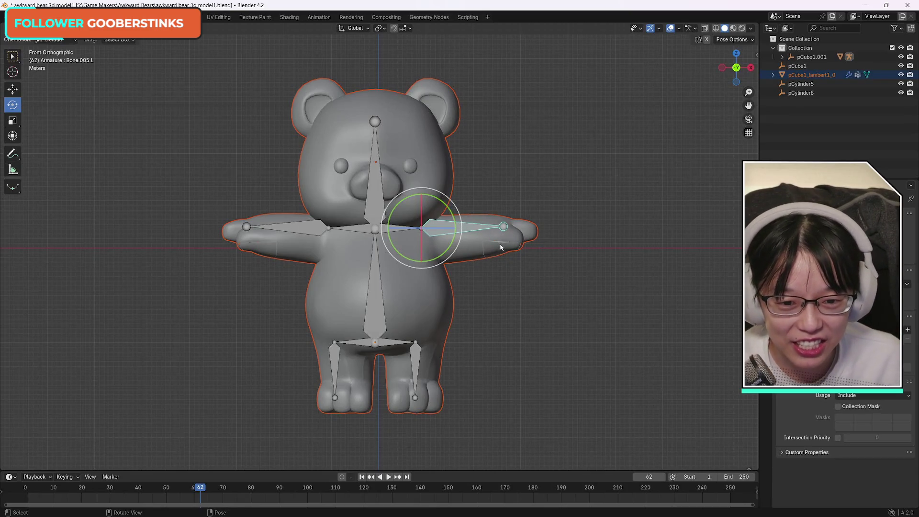
{"action": "left_click", "coordinate": [502, 248]}
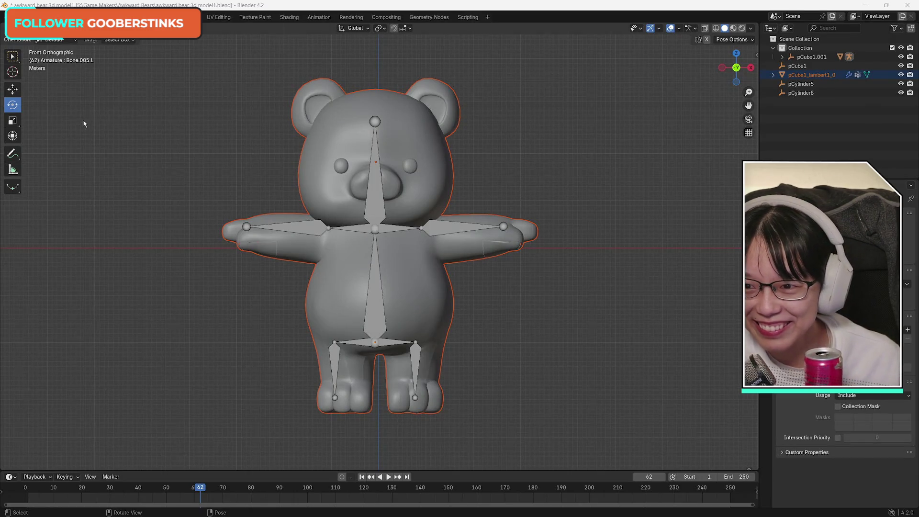
{"action": "left_click", "coordinate": [36, 28]}
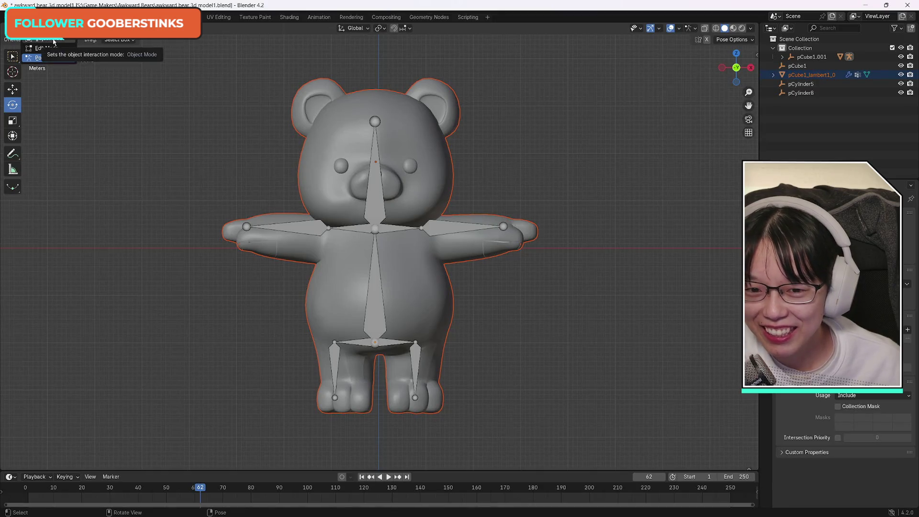
- Choose Object Mode from the viewport mode dropdown to leave the armature's Pose Mode
{"action": "left_click", "coordinate": [53, 42]}
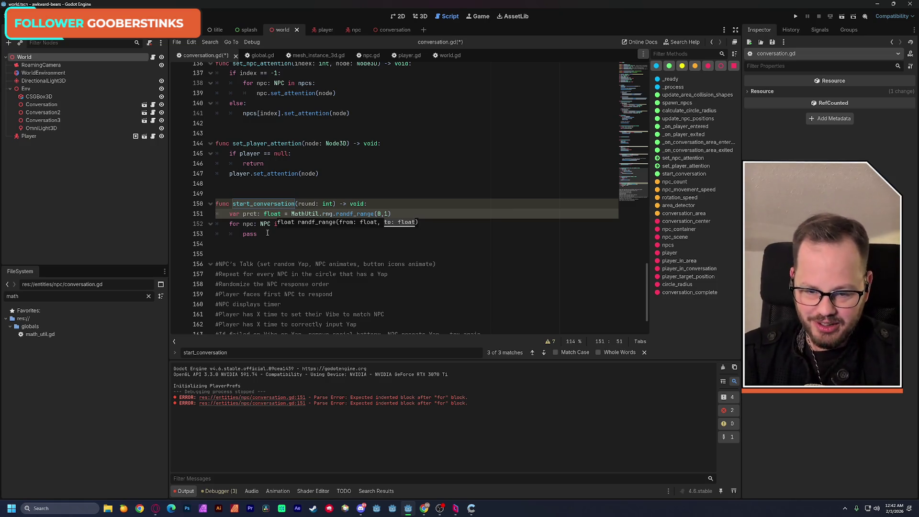
- Review the start_conversation lines, save, and go to the end of the prct line
{"action": "left_click", "coordinate": [400, 212]}
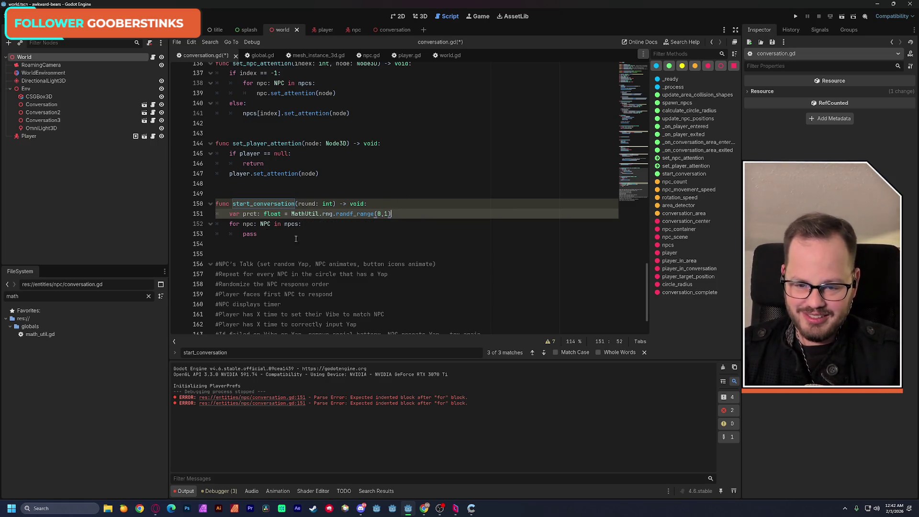
{"action": "key", "text": "Down"}
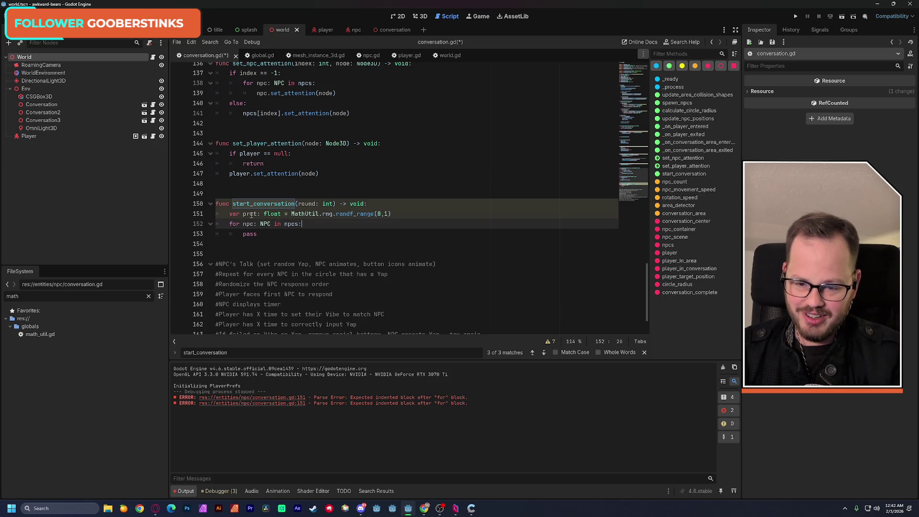
{"action": "left_click_drag", "start_coordinate": [217, 203], "coordinate": [322, 228]}
{"action": "left_click", "coordinate": [321, 229]}
{"action": "key", "text": "ctrl+s"}
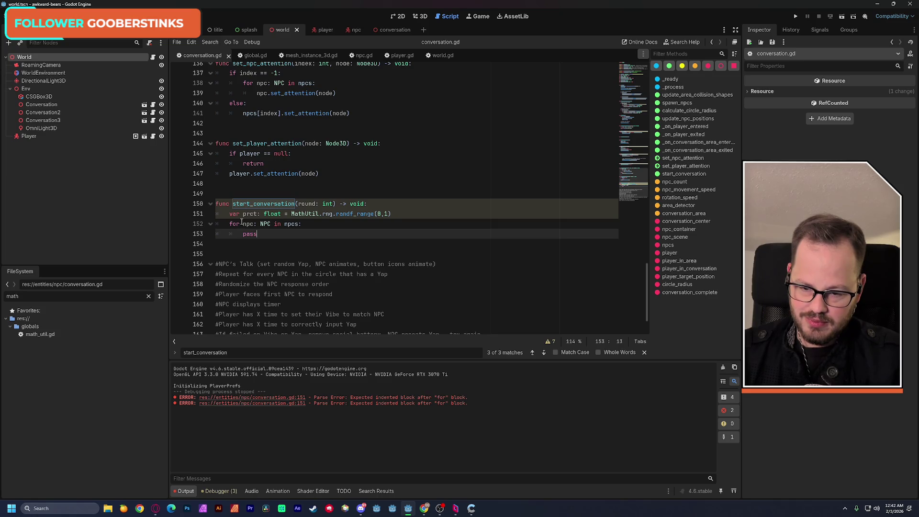
{"action": "left_click_drag", "start_coordinate": [229, 213], "coordinate": [396, 214]}
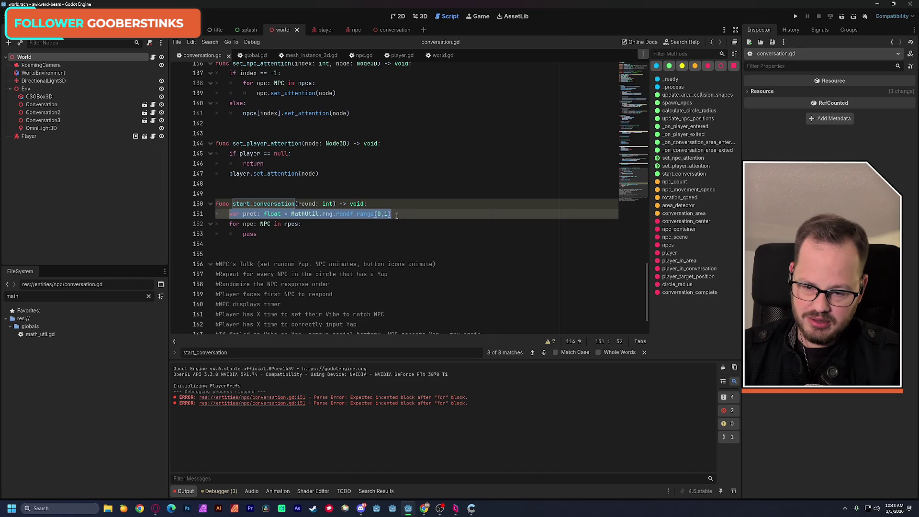
{"action": "left_click", "coordinate": [405, 212]}
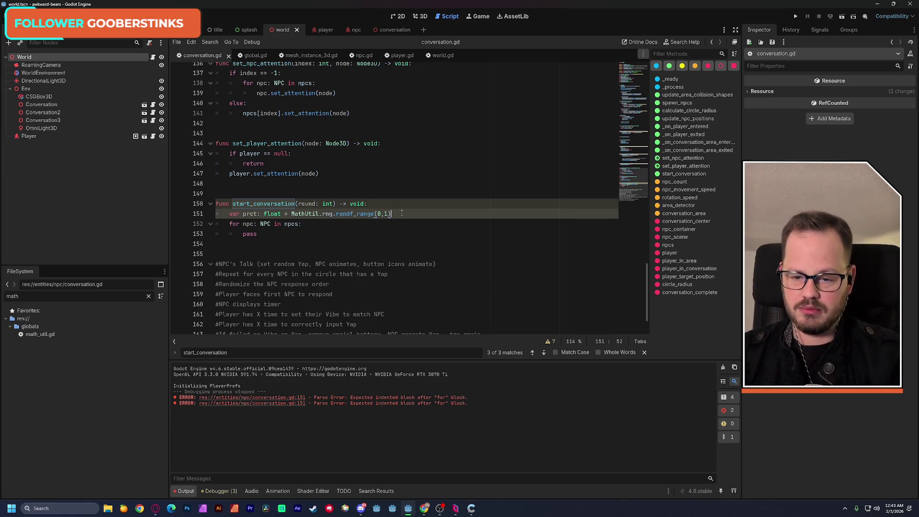
- Add var talkers: Array[int] on a new line below the prct declaration
{"action": "key", "text": "Return"}
{"action": "type", "text": "var"}
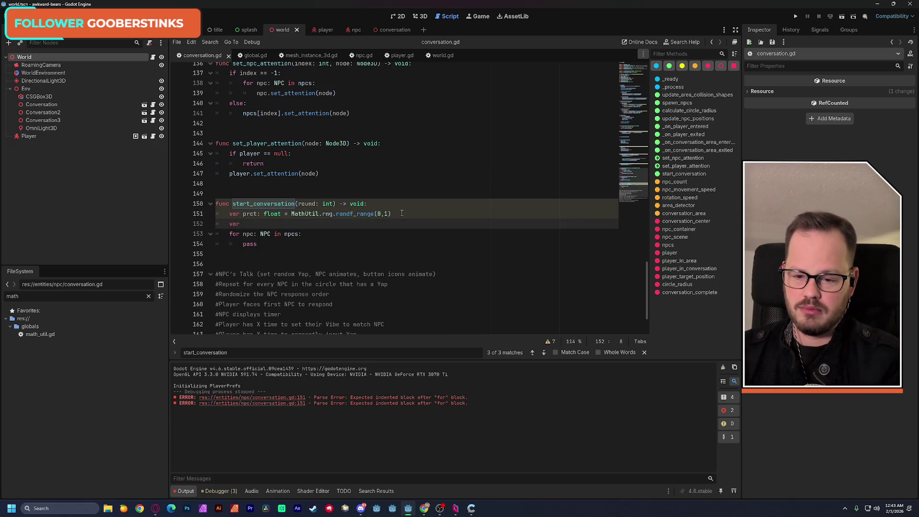
{"action": "type", "text": " talkers: "}
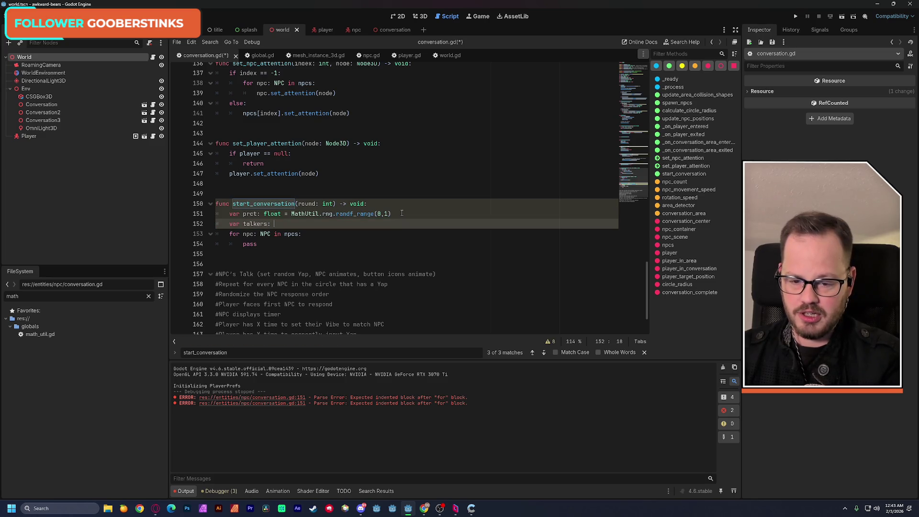
{"action": "type", "text": "ar"}
{"action": "key", "text": "Down"}
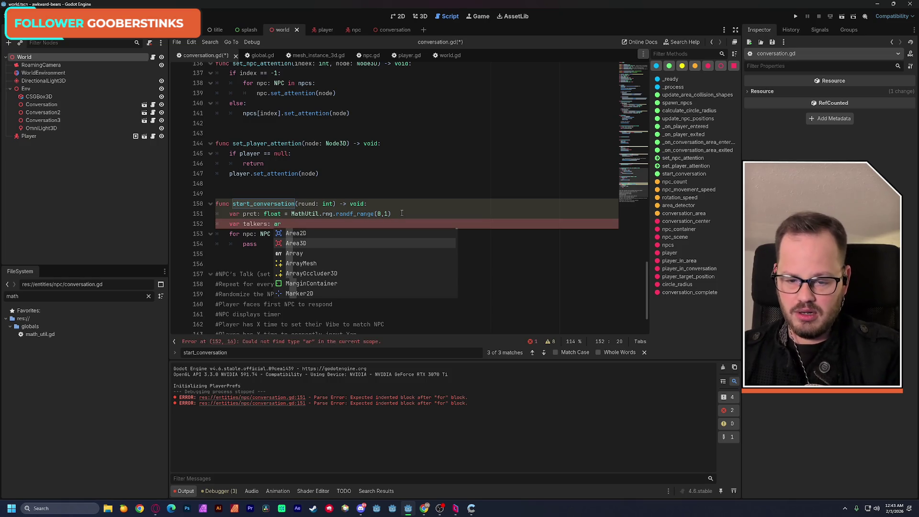
{"action": "type", "text": "ra"}
{"action": "key", "text": "Return"}
{"action": "type", "text": "["}
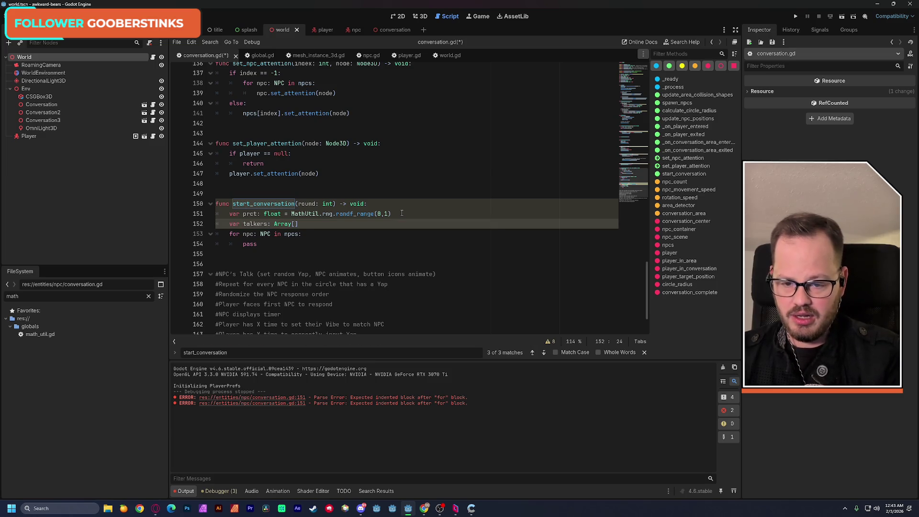
{"action": "type", "text": "in"}
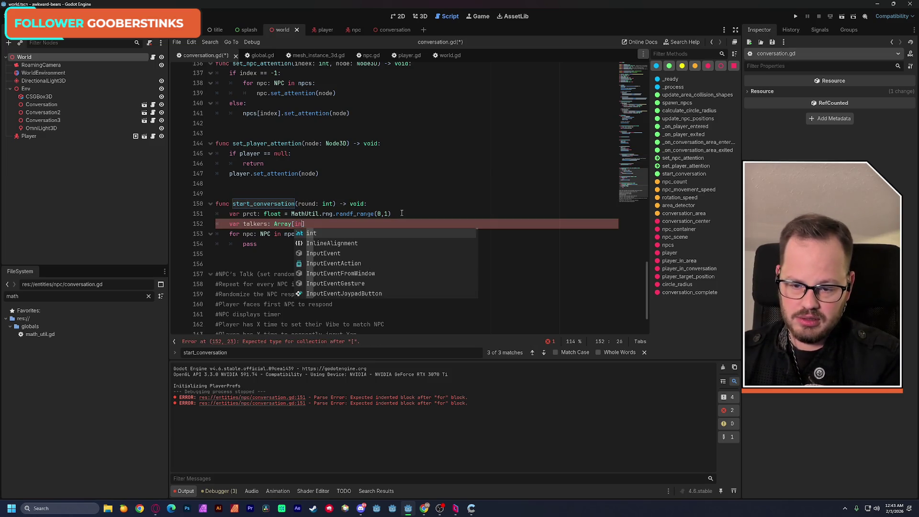
{"action": "key", "text": "Return"}
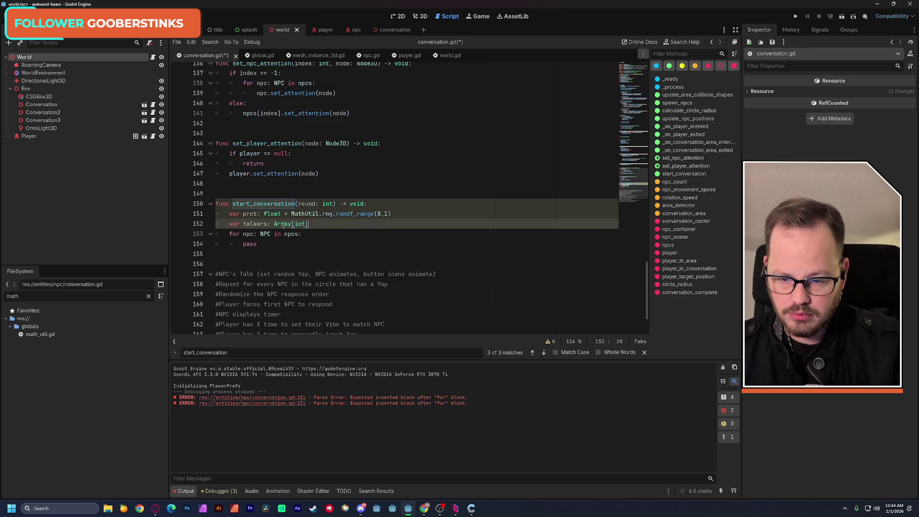
- Rename prct to talkers_count and change its type from float to int
{"action": "double_click", "coordinate": [255, 224]}
{"action": "key", "text": "ctrl+c"}
{"action": "double_click", "coordinate": [250, 213]}
{"action": "key", "text": "ctrl+v"}
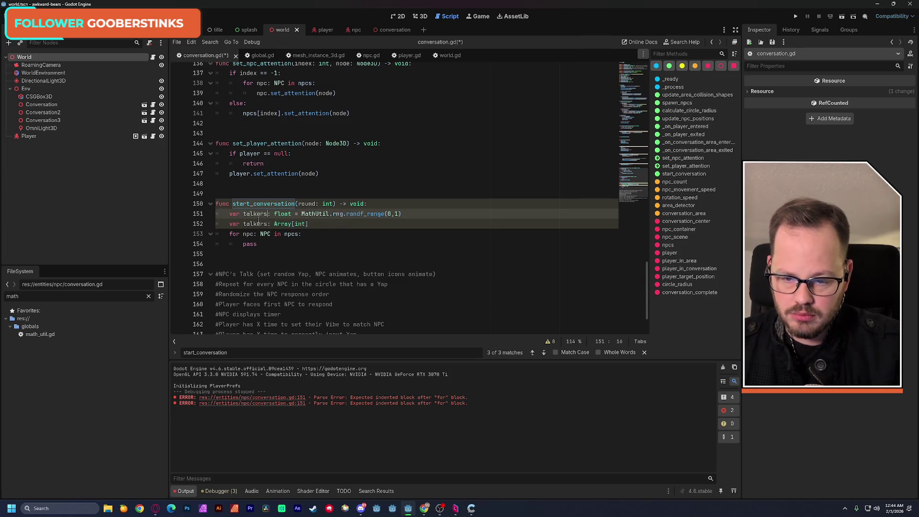
{"action": "type", "text": "_count"}
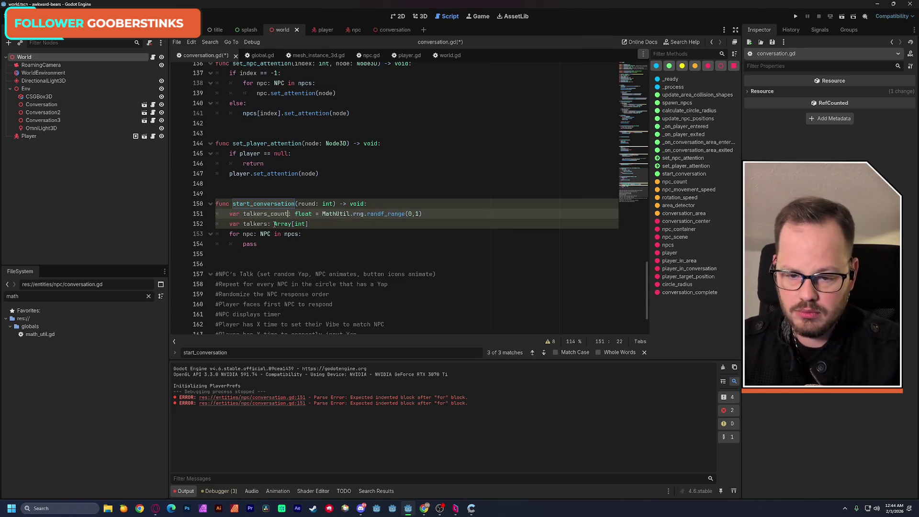
{"action": "double_click", "coordinate": [303, 213]}
{"action": "type", "text": "int"}
{"action": "left_click", "coordinate": [330, 173]}
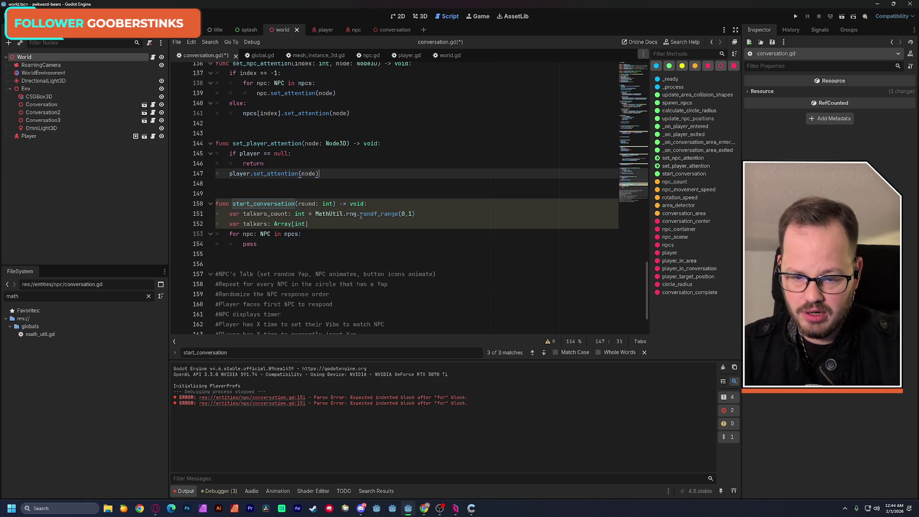
- Change randf_range to randi_range and start typing npcs as the upper bound
{"action": "left_click", "coordinate": [378, 213]}
{"action": "key", "text": "BackSpace"}
{"action": "type", "text": "i"}
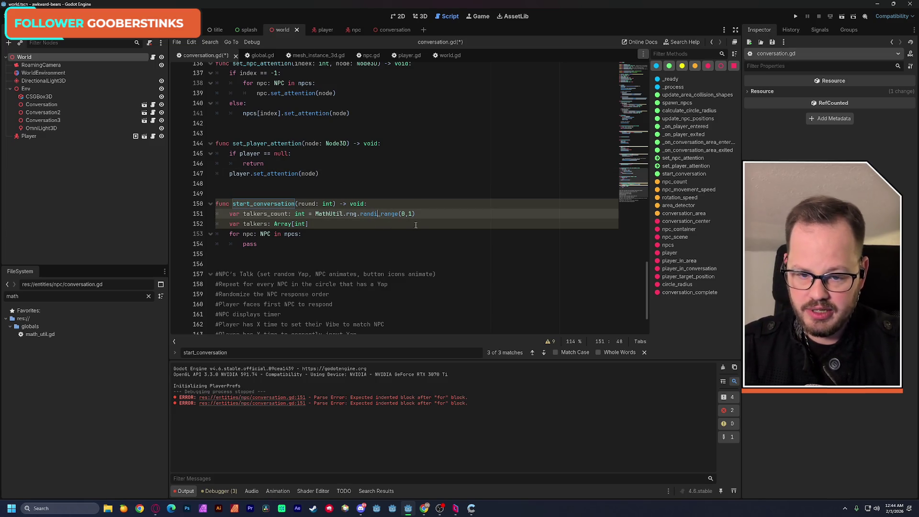
{"action": "key", "text": "Escape"}
{"action": "key", "text": "Up"}
{"action": "key", "text": "Up"}
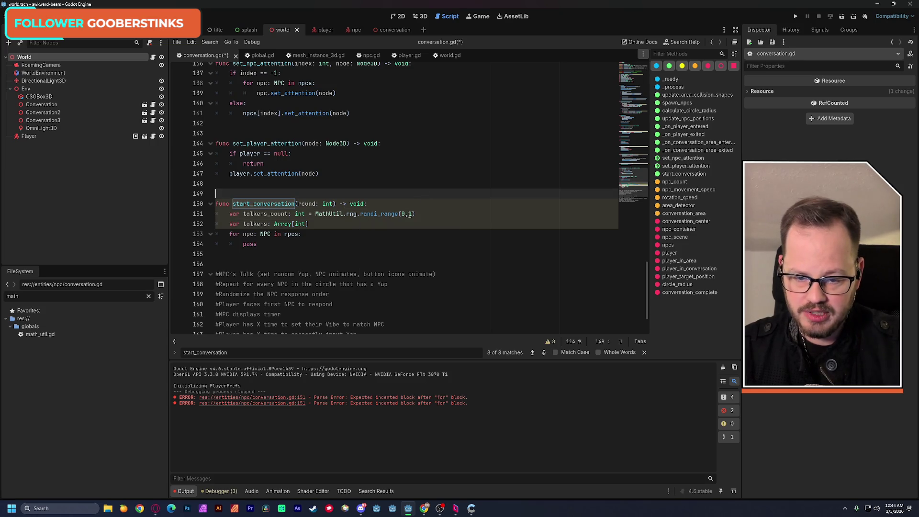
{"action": "left_click", "coordinate": [409, 214]}
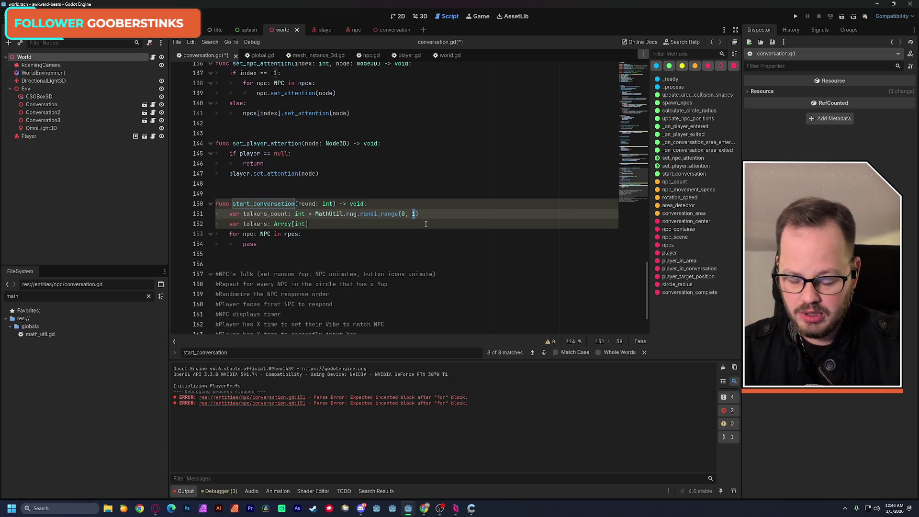
{"action": "type", "text": "np"}
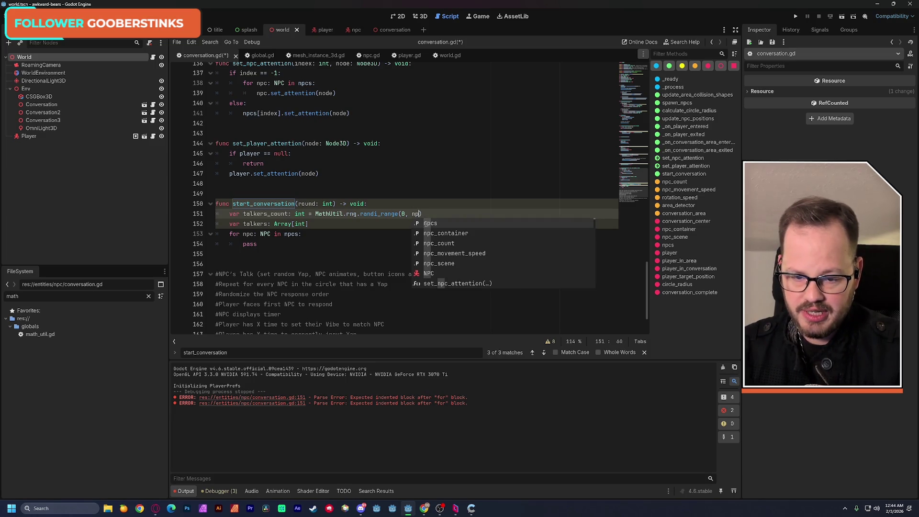
- Set the randi_range upper bound to len(npcs) - 1 and save
{"action": "key", "text": "Return"}
{"action": "type", "text": "."}
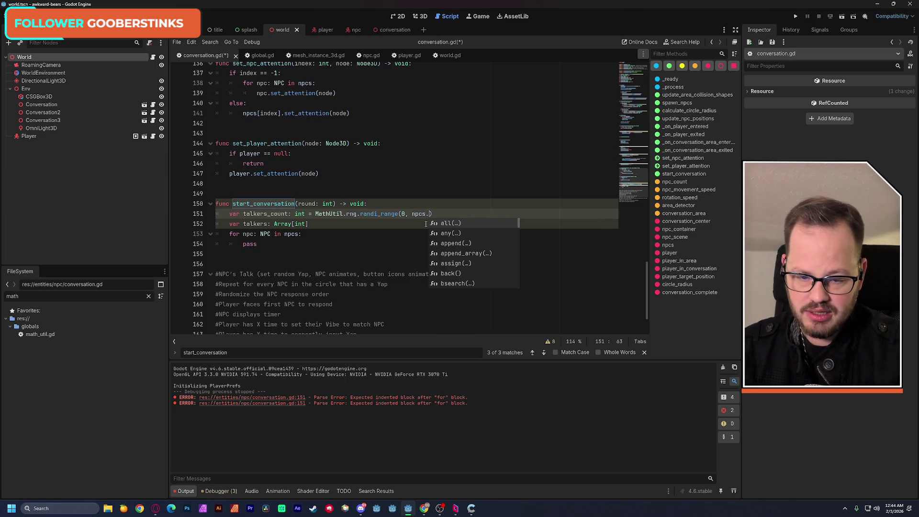
{"action": "key", "text": "BackSpace"}
{"action": "key", "text": "BackSpace"}
{"action": "key", "text": "BackSpace"}
{"action": "type", "text": "len(npcs"}
{"action": "left_click", "coordinate": [460, 154]}
{"action": "key", "text": "ctrl+s"}
{"action": "left_click", "coordinate": [507, 214]}
{"action": "key", "text": "Left"}
{"action": "type", "text": "- 1"}
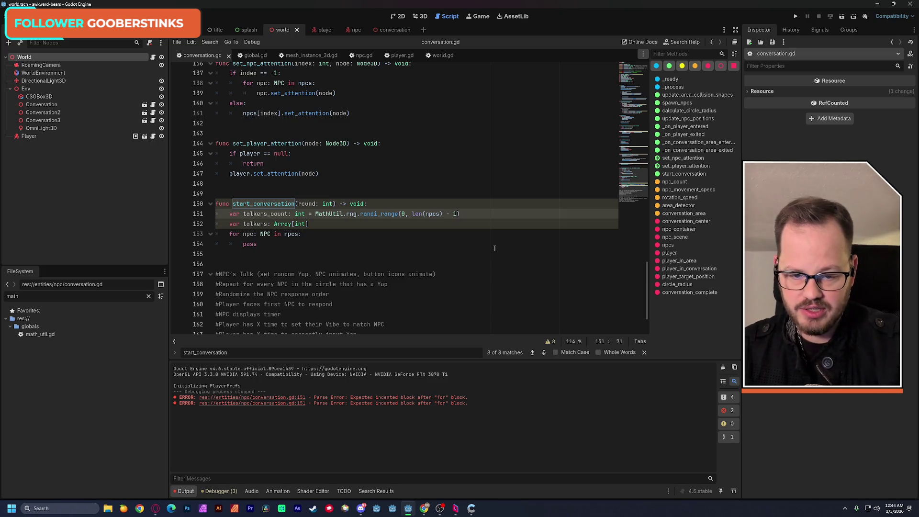
{"action": "left_click", "coordinate": [423, 183]}
{"action": "key", "text": "ctrl+s"}
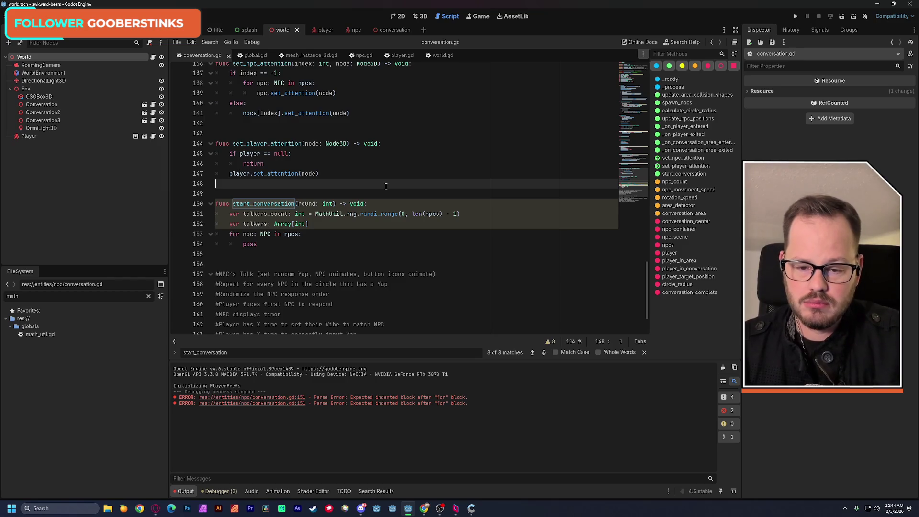
- Insert blank lines above var talkers and begin a new var declaration
{"action": "double_click", "coordinate": [306, 203]}
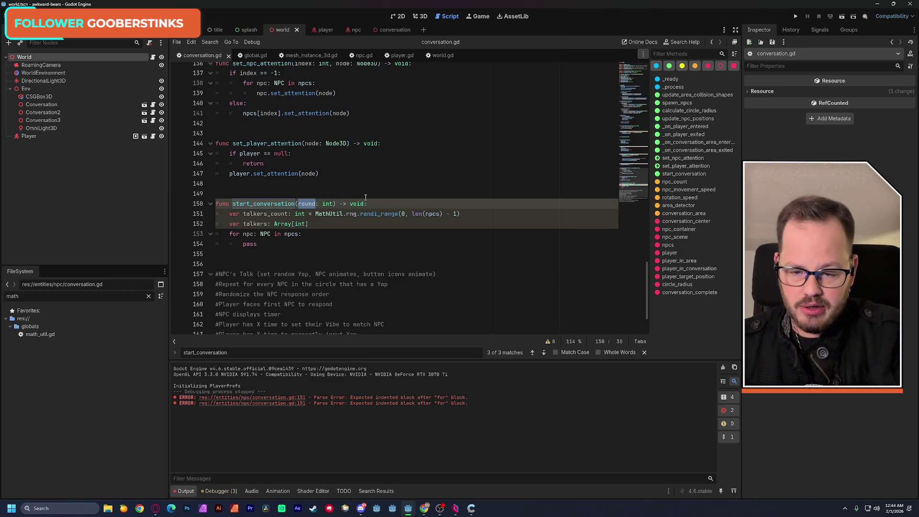
{"action": "left_click", "coordinate": [333, 223]}
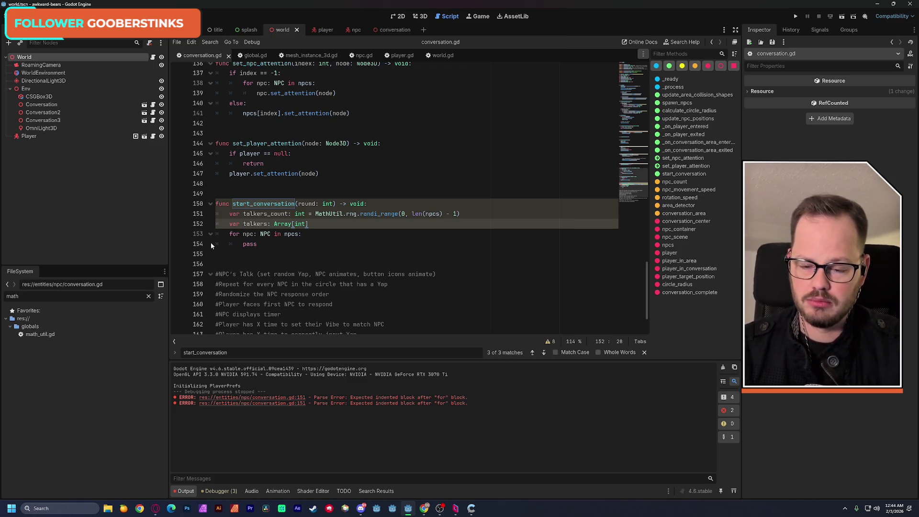
{"action": "left_click", "coordinate": [230, 226]}
{"action": "key", "text": "Return"}
{"action": "key", "text": "Return"}
{"action": "key", "text": "Up"}
{"action": "key", "text": "Up"}
{"action": "type", "text": "var"}
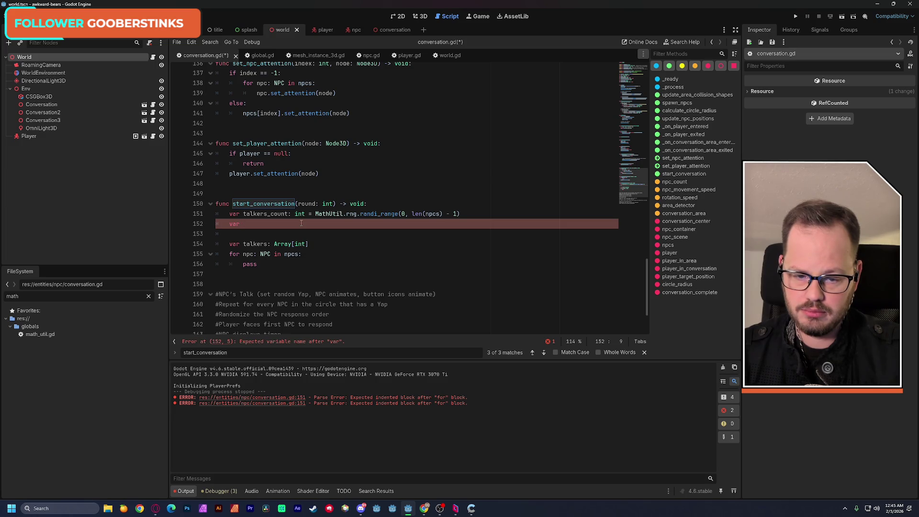
- Select the lower bound 0 in randi_range(0, len(npcs) - 1)
{"action": "double_click", "coordinate": [402, 214]}
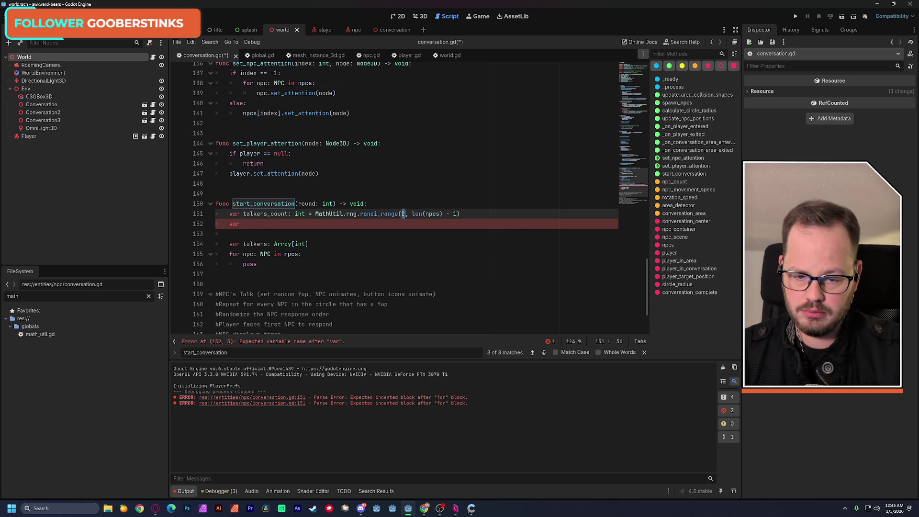
- Change the lower bound to 1 and declare var dup_npcs: Array[NPC] below talkers_count
{"action": "type", "text": "1"}
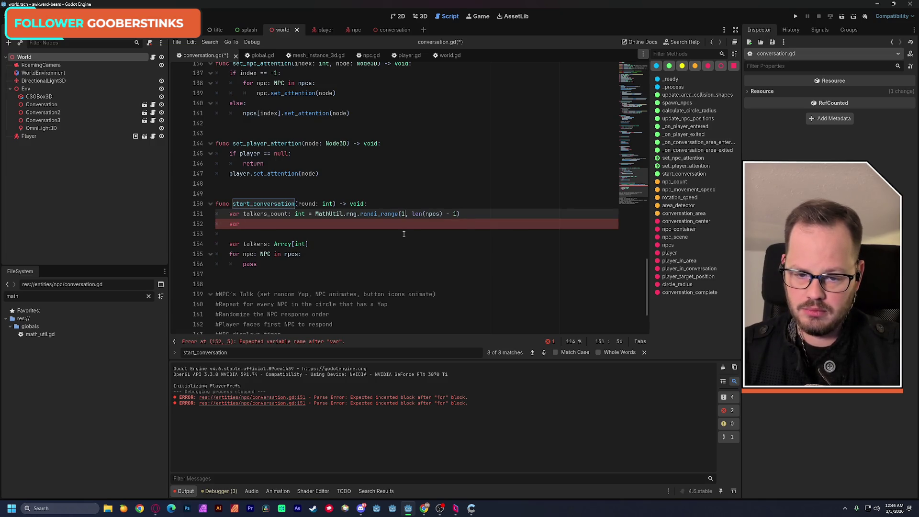
{"action": "left_click", "coordinate": [300, 228]}
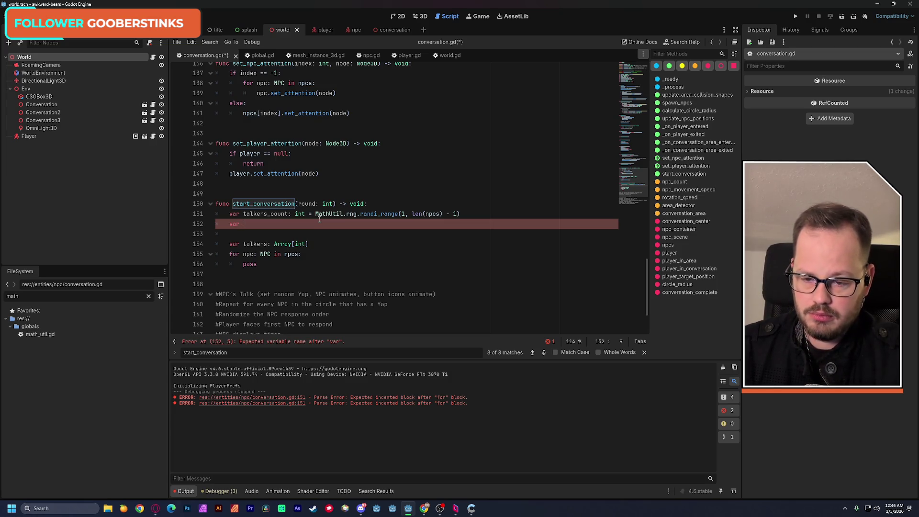
{"action": "type", "text": "dup"}
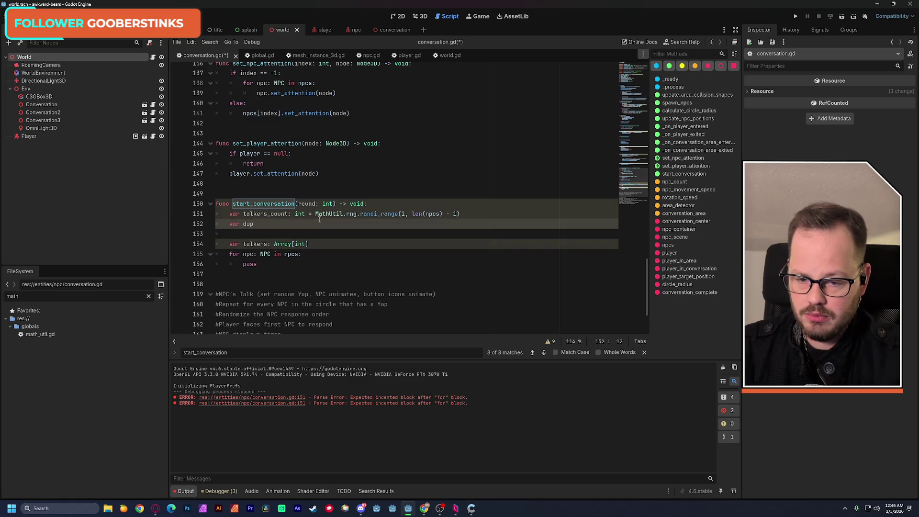
{"action": "type", "text": "_npcs"}
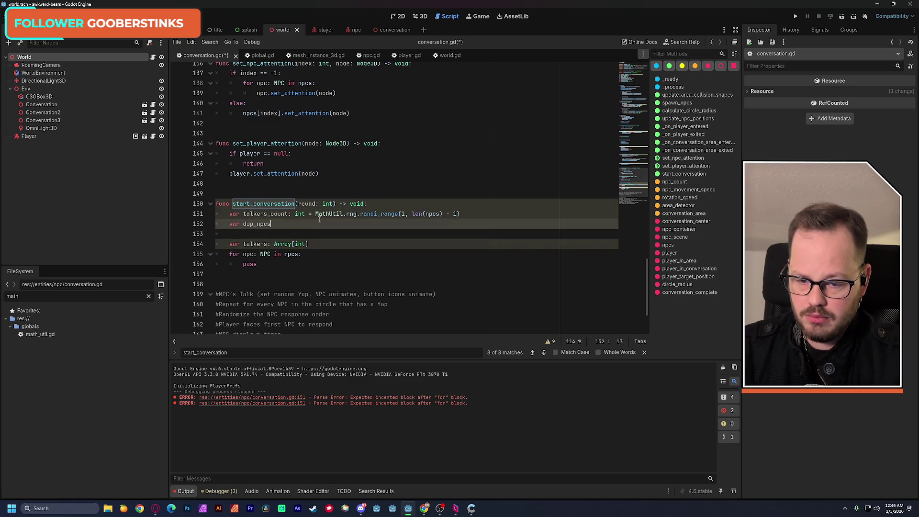
{"action": "type", "text": ": arr"}
{"action": "key", "text": "Return"}
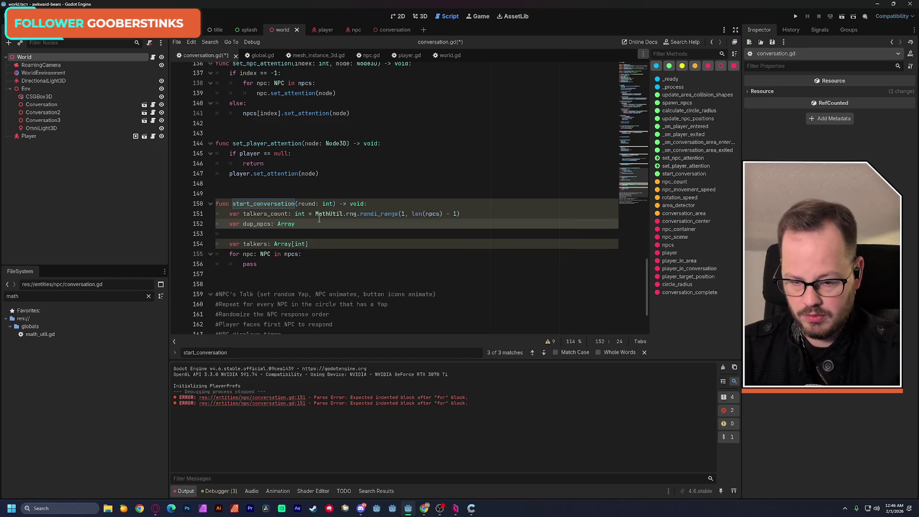
{"action": "type", "text": "["}
{"action": "type", "text": "NP"}
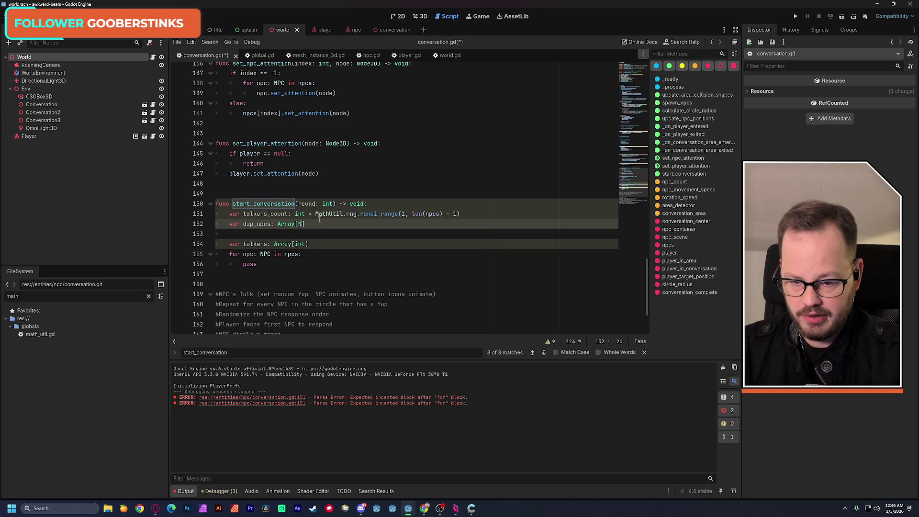
{"action": "type", "text": "C"}
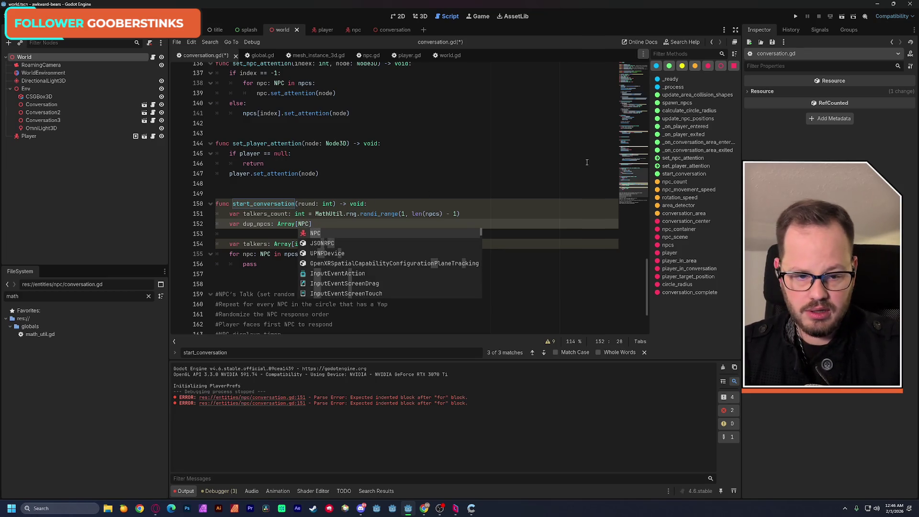
{"action": "left_click", "coordinate": [632, 87]}
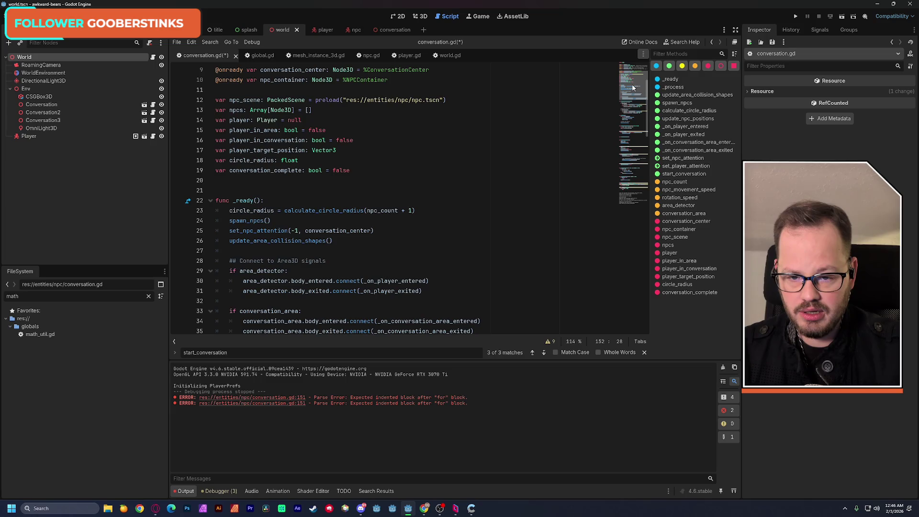
- Change npcs on line 13 from Array[Node3D] to Array[NPC] and save conversation.gd
{"action": "double_click", "coordinate": [282, 110]}
{"action": "scroll", "coordinate": [343, 131], "scroll_direction": "up", "scroll_amount": 2}
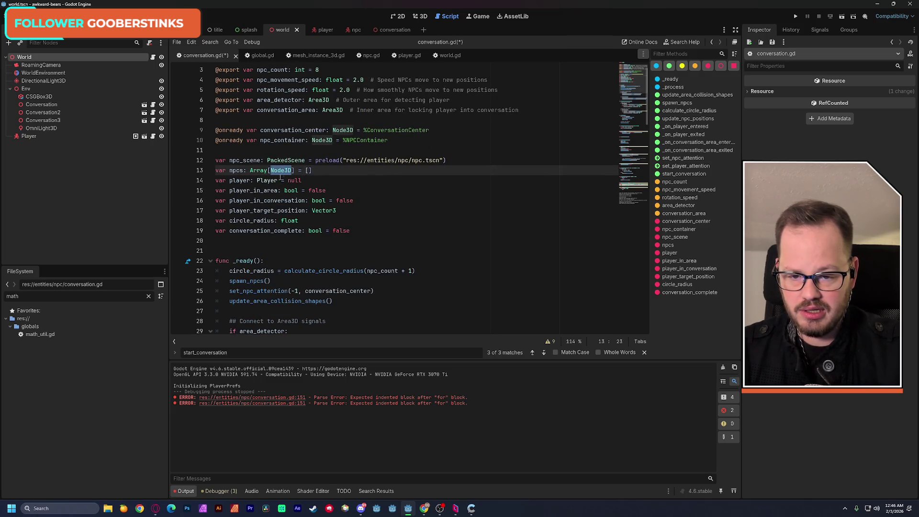
{"action": "type", "text": "NPC"}
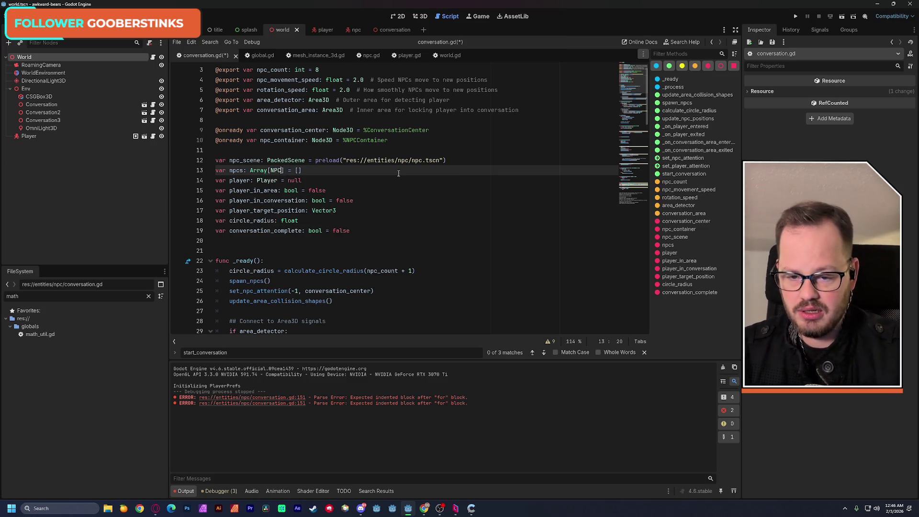
{"action": "left_click", "coordinate": [386, 182]}
{"action": "key", "text": "ctrl+s"}
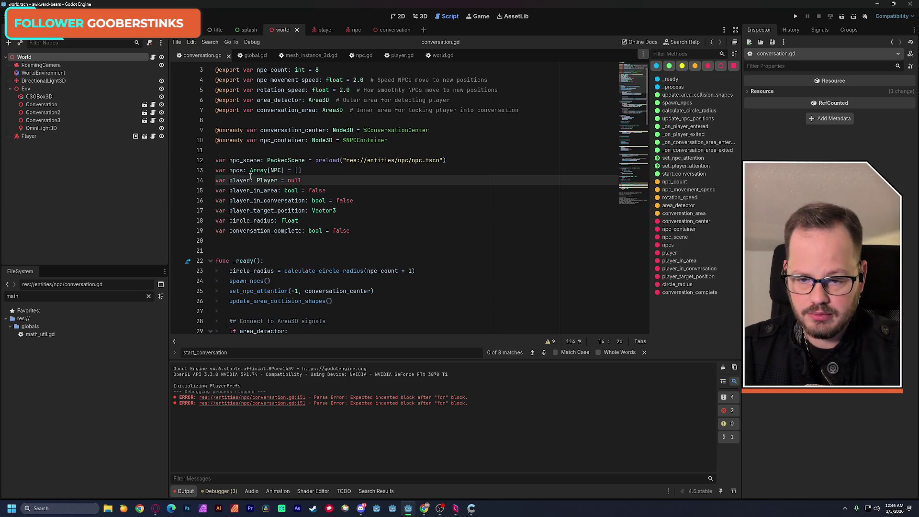
{"action": "double_click", "coordinate": [236, 171]}
{"action": "left_click", "coordinate": [620, 192]}
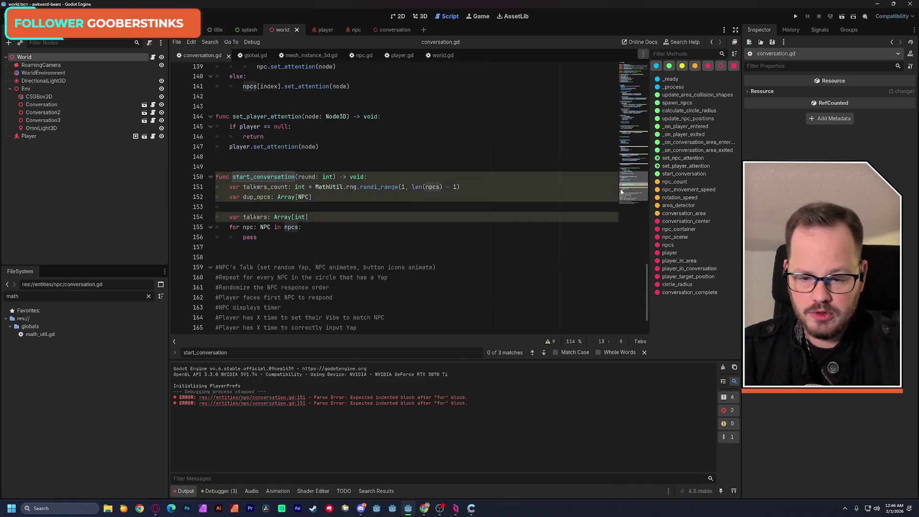
- Assign npcs.duplicate() to the copy variable on line 152 using autocomplete
{"action": "left_click", "coordinate": [335, 196]}
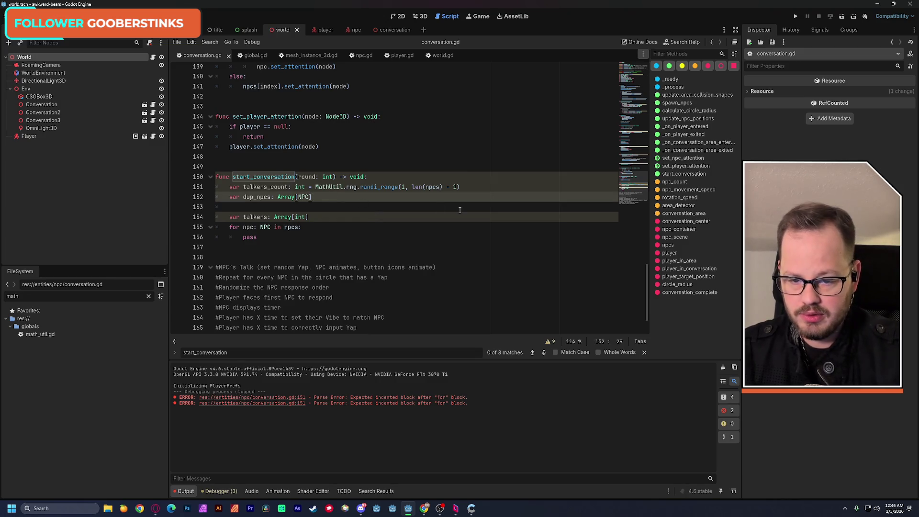
{"action": "type", "text": " = npcs.dy"}
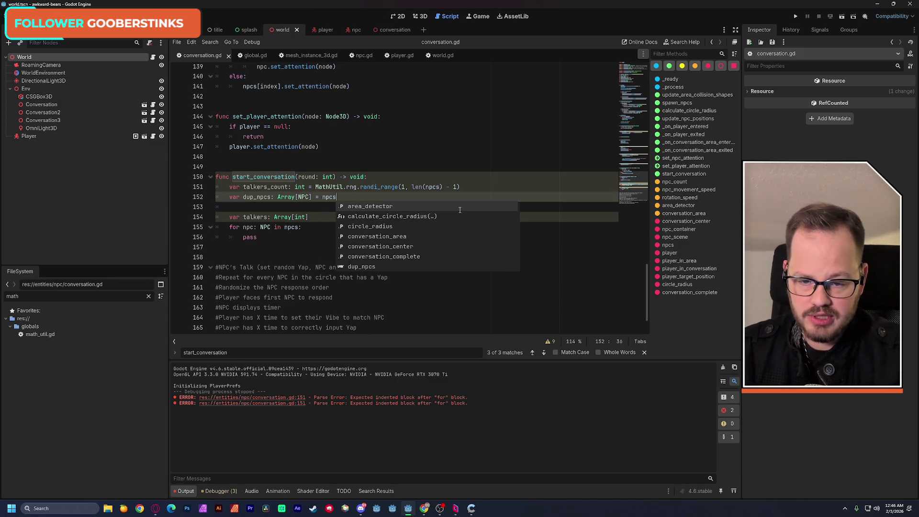
{"action": "key", "text": "BackSpace"}
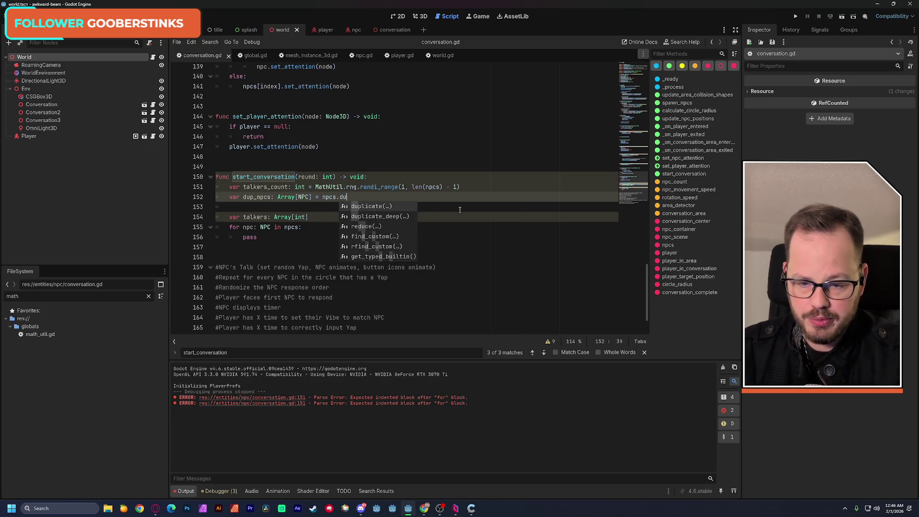
{"action": "key", "text": "Return"}
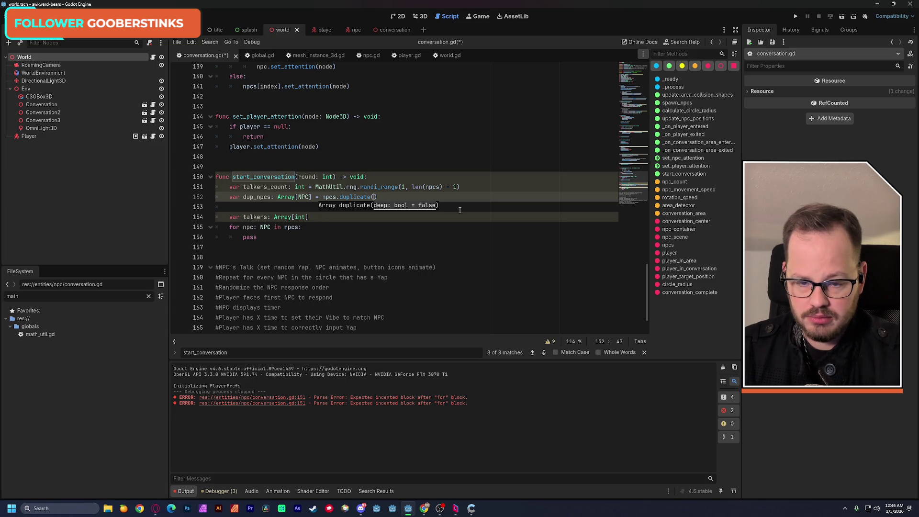
{"action": "left_click", "coordinate": [489, 187]}
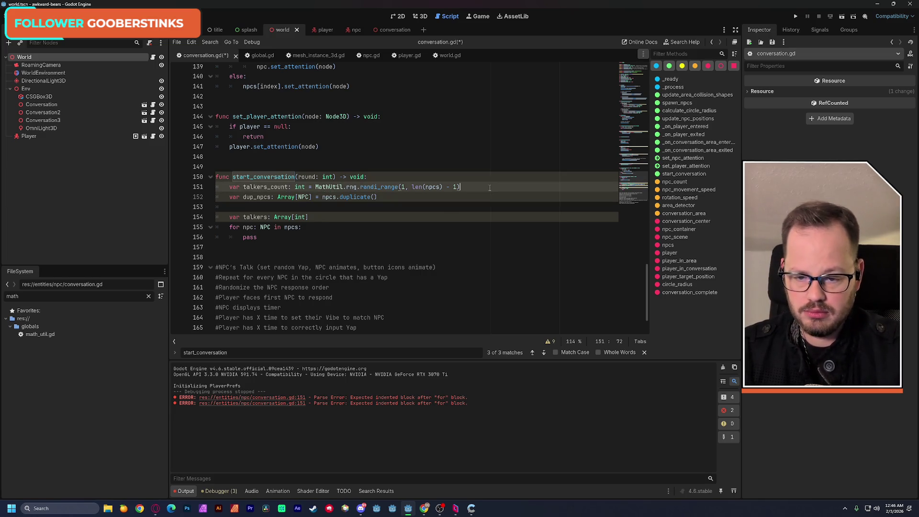
- Rename dup_npcs to dupe_npcs and move to the empty line 153
{"action": "left_click", "coordinate": [255, 198]}
{"action": "type", "text": "e"}
{"action": "left_click", "coordinate": [401, 198]}
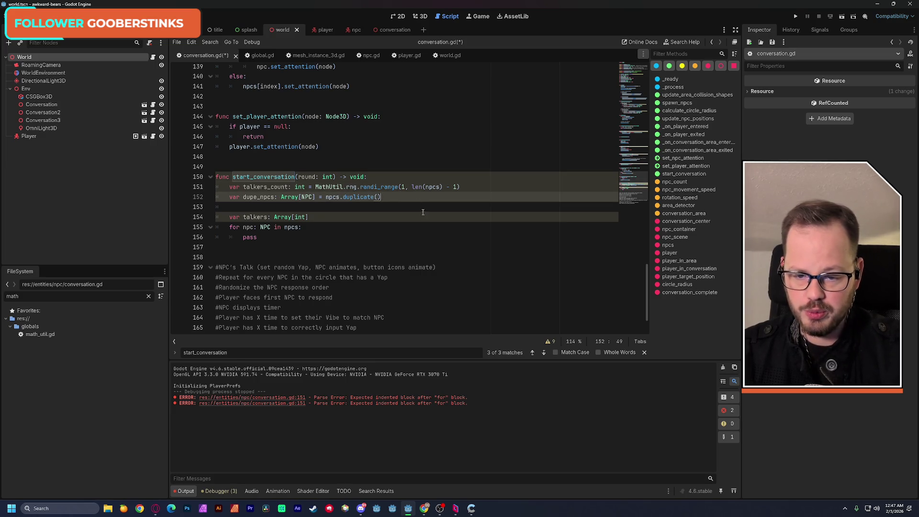
{"action": "left_click", "coordinate": [377, 208]}
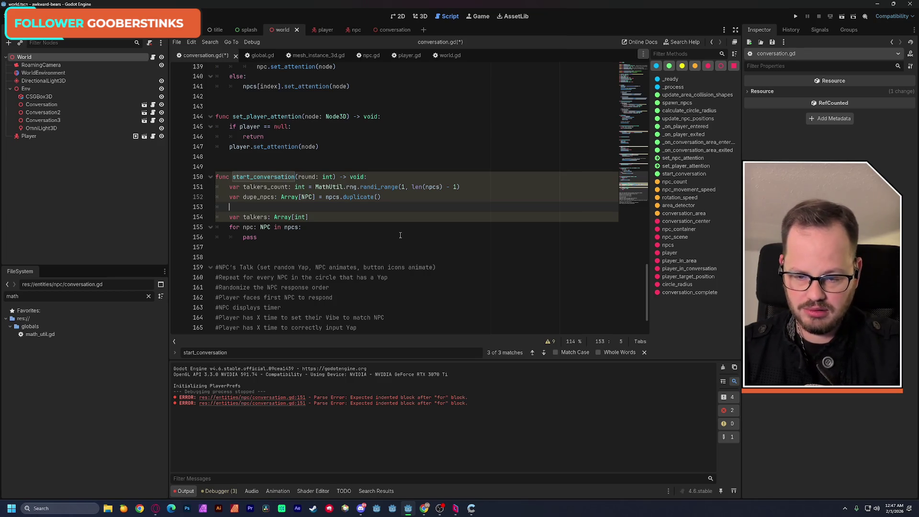
- Retype talkers from int to NPC and delete the blank line 153
{"action": "double_click", "coordinate": [307, 196]}
{"action": "key", "text": "ctrl+c"}
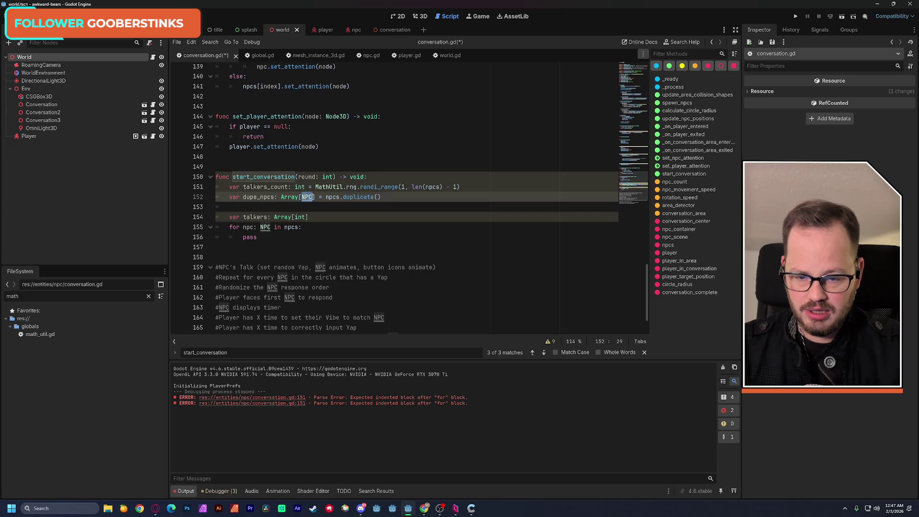
{"action": "double_click", "coordinate": [300, 217]}
{"action": "key", "text": "ctrl+v"}
{"action": "left_click", "coordinate": [340, 211]}
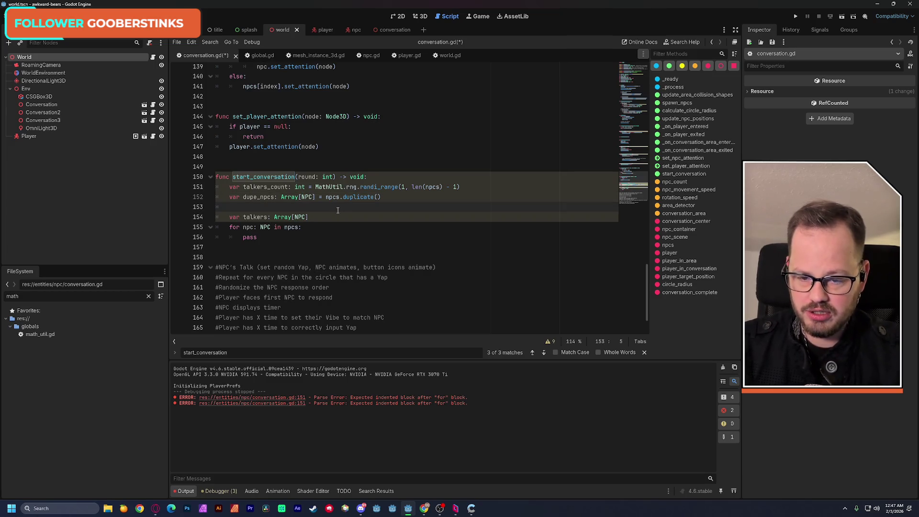
{"action": "key", "text": "BackSpace"}
{"action": "key", "text": "BackSpace"}
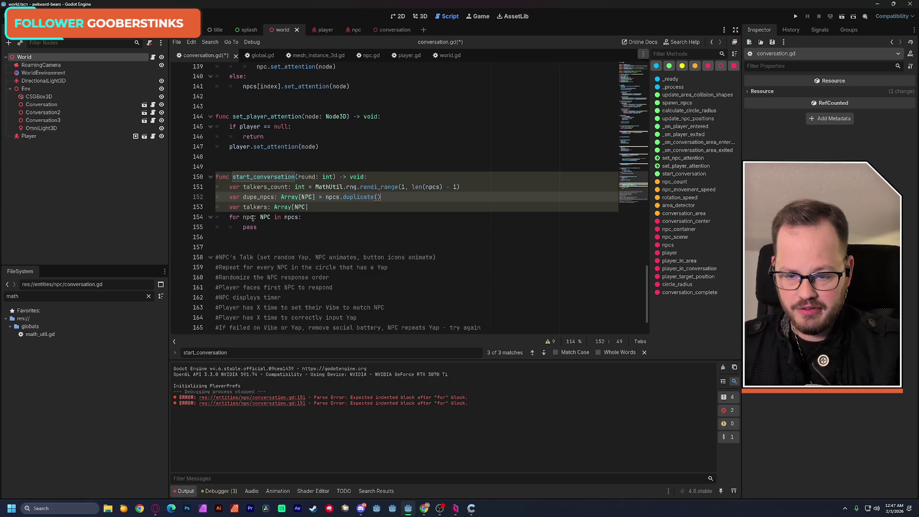
- Make the for loop iterate over dupe_npcs and select its pass placeholder
{"action": "double_click", "coordinate": [251, 197]}
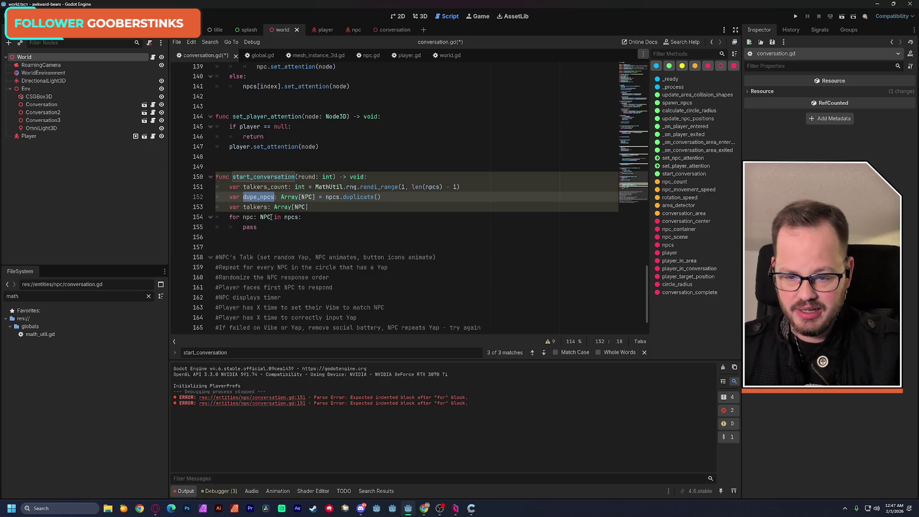
{"action": "double_click", "coordinate": [292, 217]}
{"action": "key", "text": "ctrl+v"}
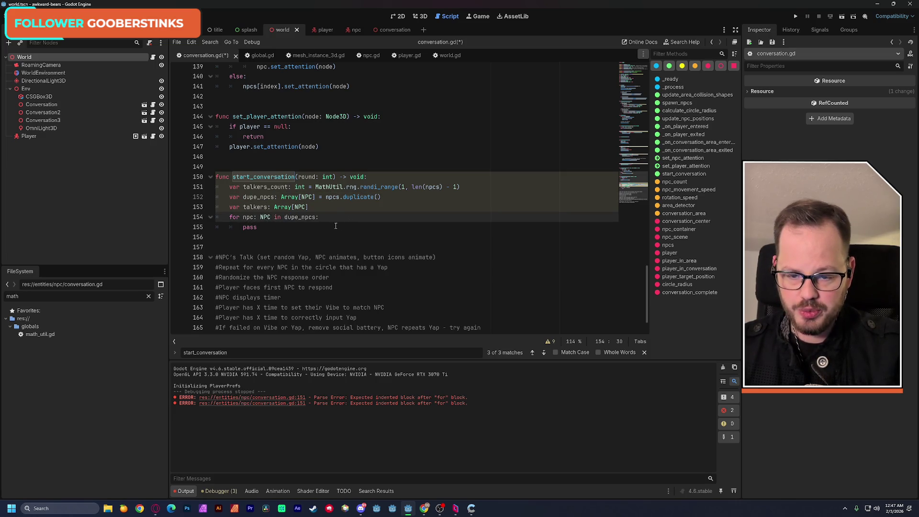
{"action": "left_click", "coordinate": [336, 226]}
{"action": "key", "text": "ctrl+d"}
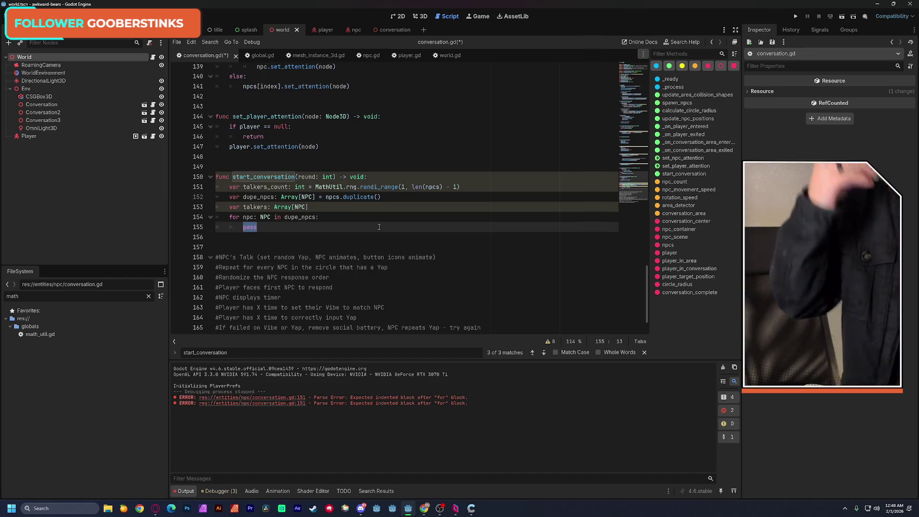
{"action": "type", "text": "00"}
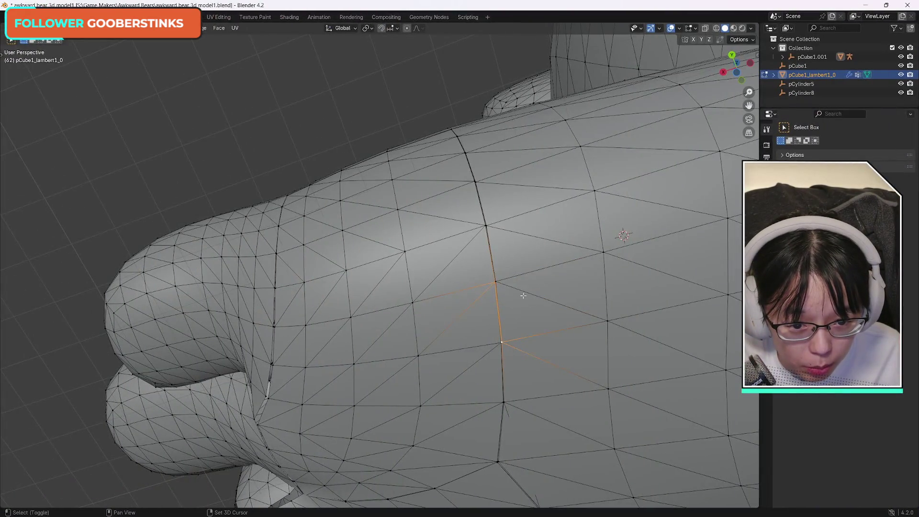
- Select an upper seam vertex on the bear and its matching vertex across the seam
{"action": "left_click", "coordinate": [501, 341], "text": "shift"}
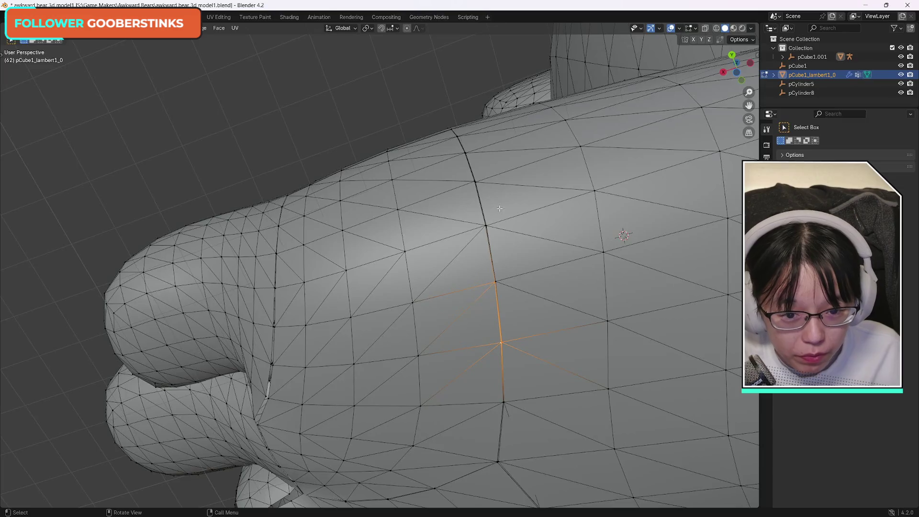
{"action": "left_click", "coordinate": [500, 341], "text": "shift"}
{"action": "left_click", "coordinate": [485, 223], "text": "shift"}
{"action": "left_click", "coordinate": [484, 223], "text": "shift"}
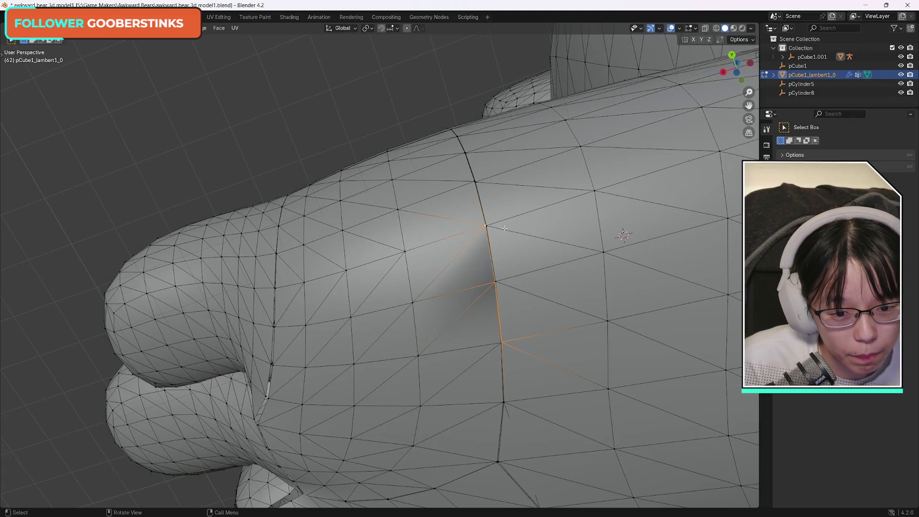
{"action": "left_click", "coordinate": [486, 223]}
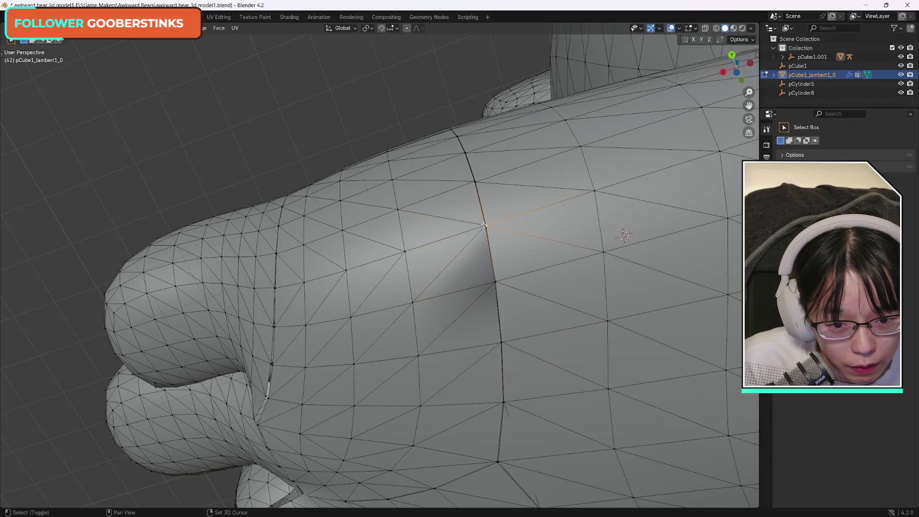
{"action": "left_click", "coordinate": [496, 281], "text": "shift"}
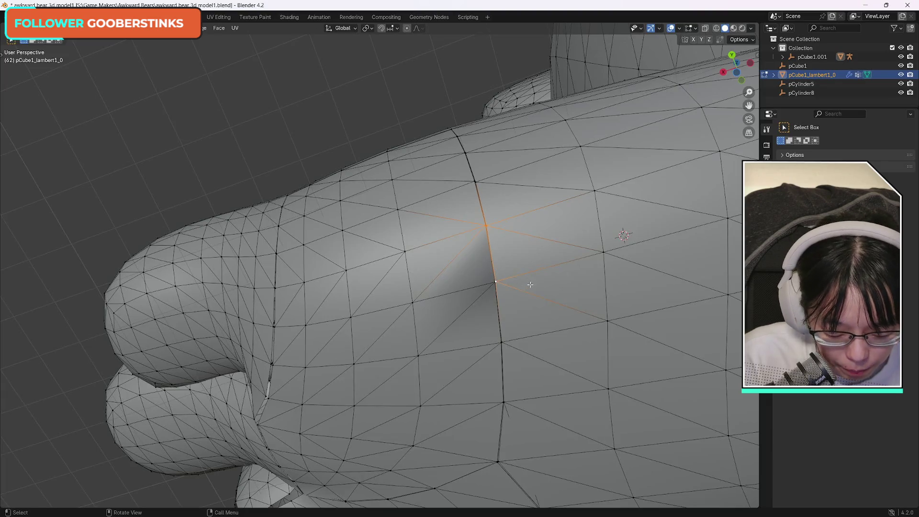
- Pair matching vertices across the right side of the snout seam for welding
{"action": "mouse_move", "coordinate": [552, 203]}
{"action": "left_mouse_down"}
{"action": "mouse_move", "coordinate": [526, 239]}
{"action": "mouse_move", "coordinate": [555, 175]}
{"action": "left_mouse_up"}
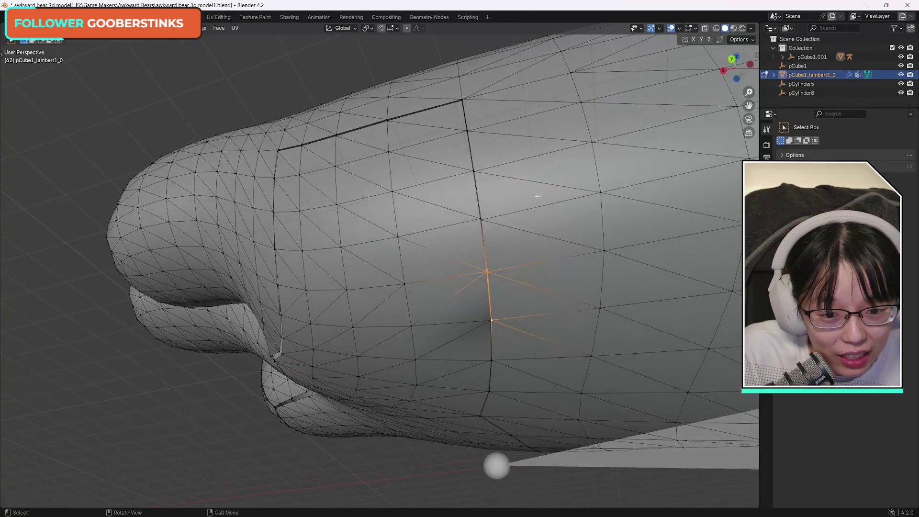
{"action": "left_click", "coordinate": [480, 219]}
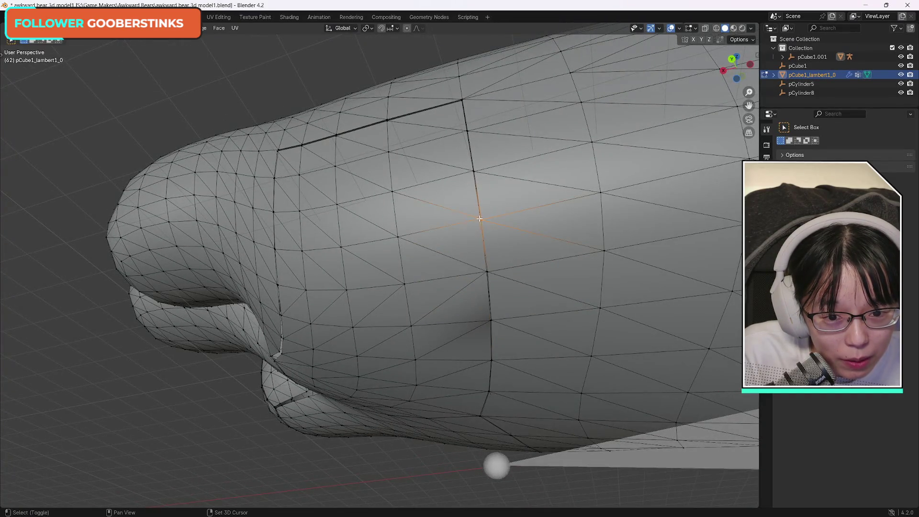
{"action": "left_click", "coordinate": [488, 271], "text": "shift"}
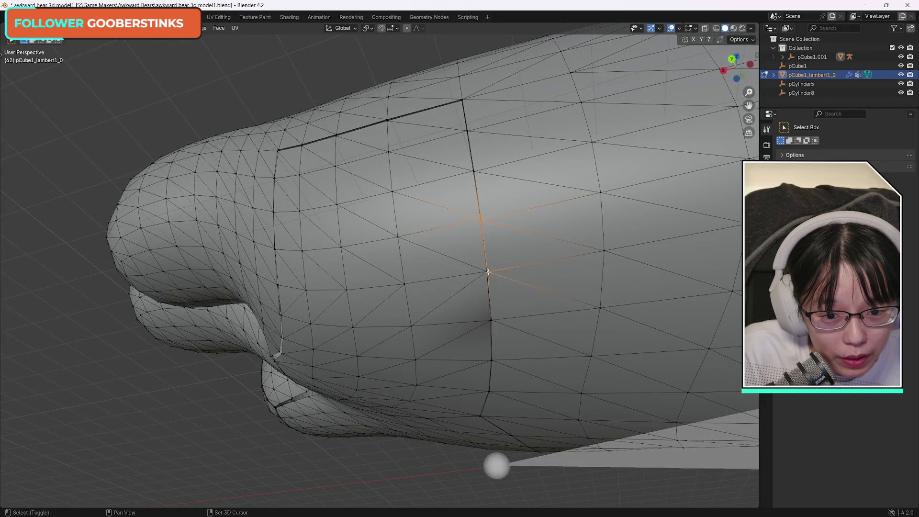
{"action": "left_click", "coordinate": [481, 219], "text": "shift"}
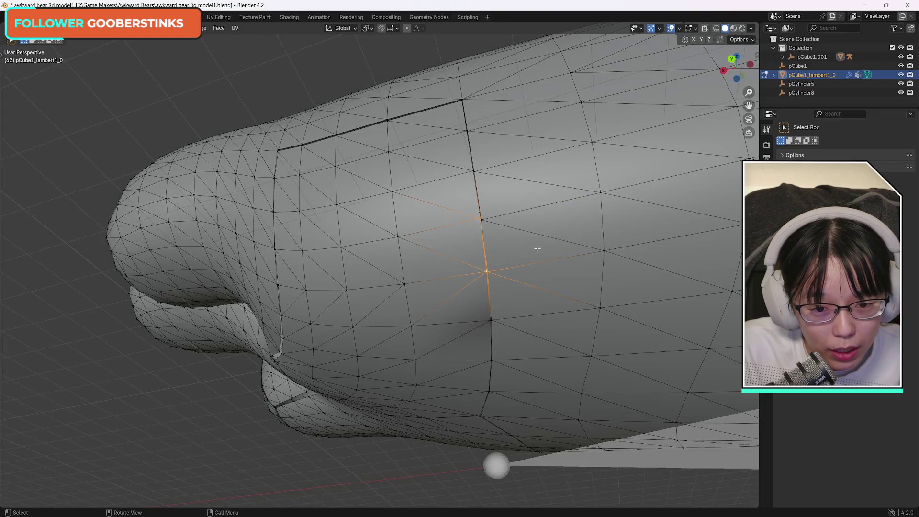
{"action": "left_click", "coordinate": [474, 170]}
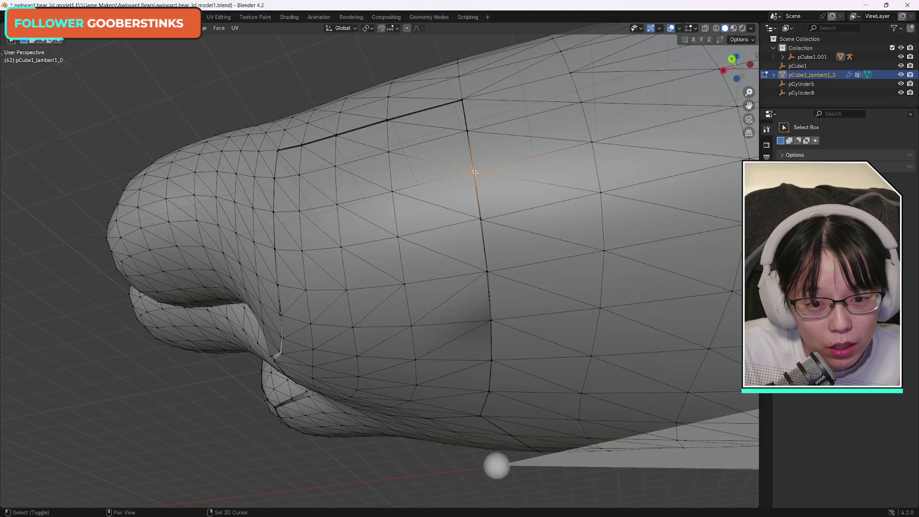
{"action": "left_click", "coordinate": [481, 219], "text": "shift"}
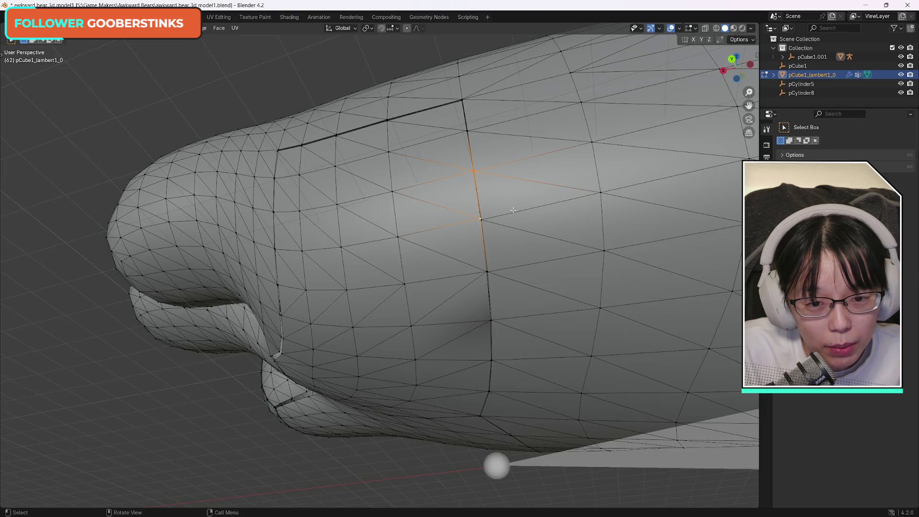
{"action": "left_click", "coordinate": [472, 170], "text": "shift"}
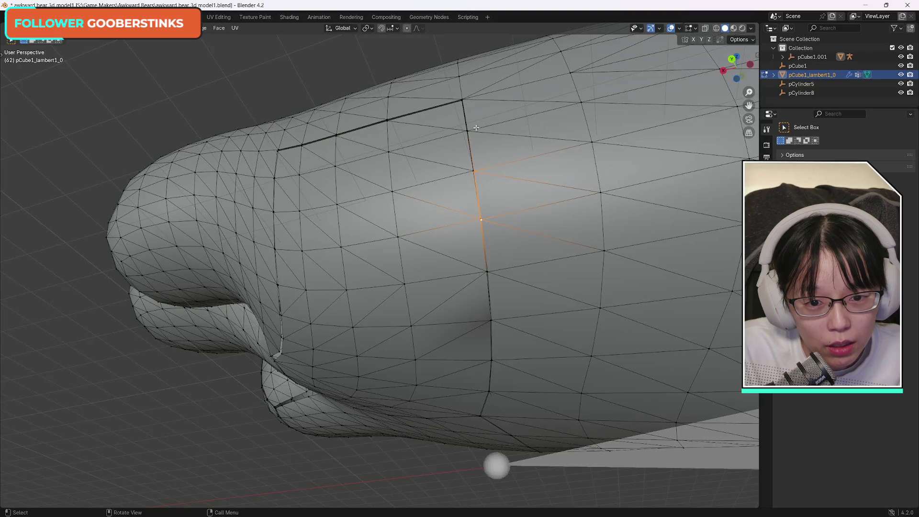
{"action": "left_click_drag", "start_coordinate": [728, 54], "coordinate": [731, 82]}
{"action": "left_click", "coordinate": [484, 168]}
{"action": "left_click", "coordinate": [485, 223], "text": "shift"}
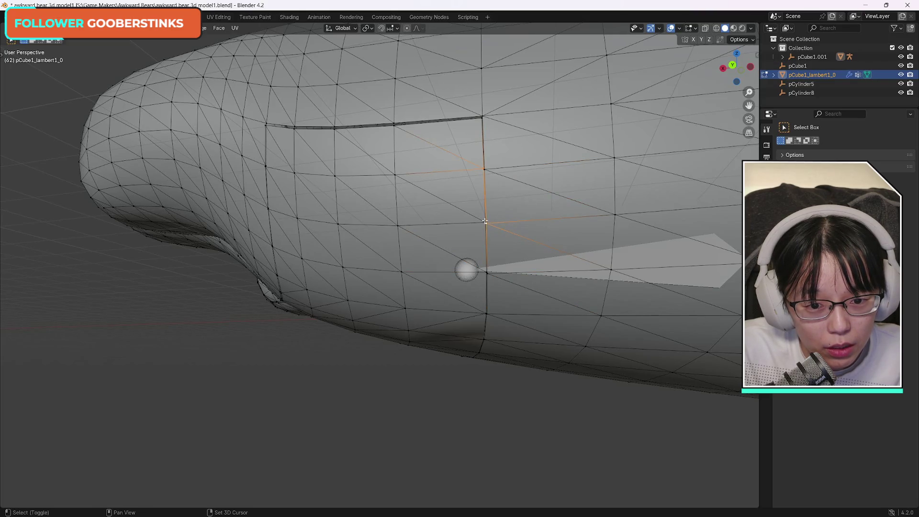
- Pair the top corner vertex and neighbouring slit vertices, then zoom in along the slit
{"action": "left_click", "coordinate": [482, 118]}
{"action": "left_click", "coordinate": [484, 170], "text": "shift"}
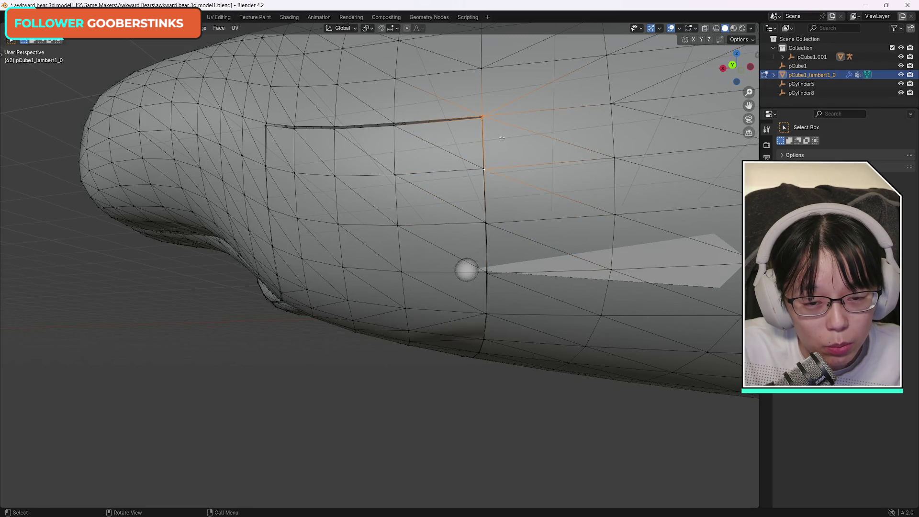
{"action": "left_click", "coordinate": [484, 166], "text": "shift"}
{"action": "key", "text": "alt+a"}
{"action": "left_click", "coordinate": [482, 117], "text": "shift"}
{"action": "left_click", "coordinate": [391, 123], "text": "shift"}
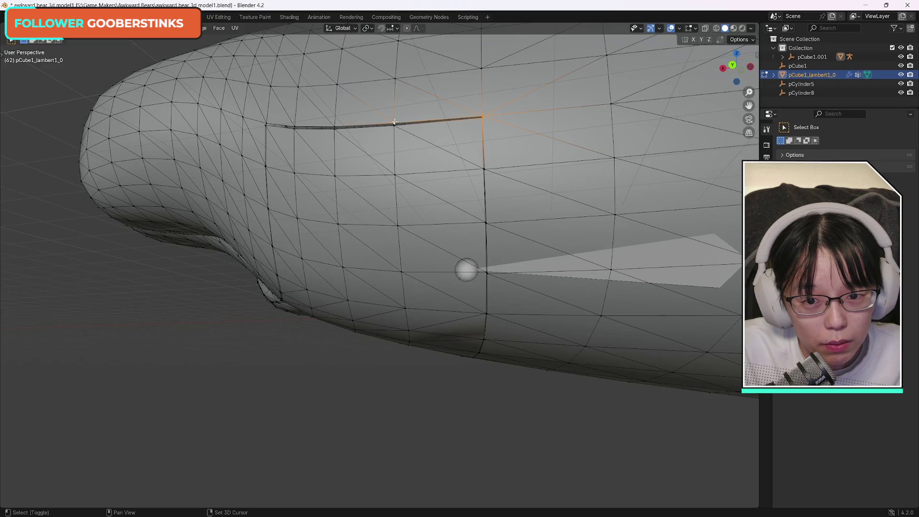
{"action": "left_click", "coordinate": [482, 117], "text": "shift"}
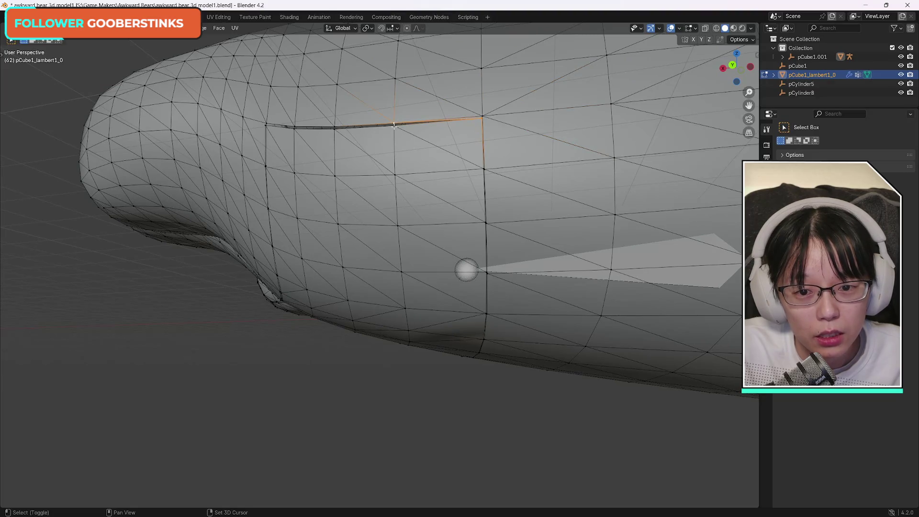
{"action": "left_click", "coordinate": [394, 124], "text": "shift"}
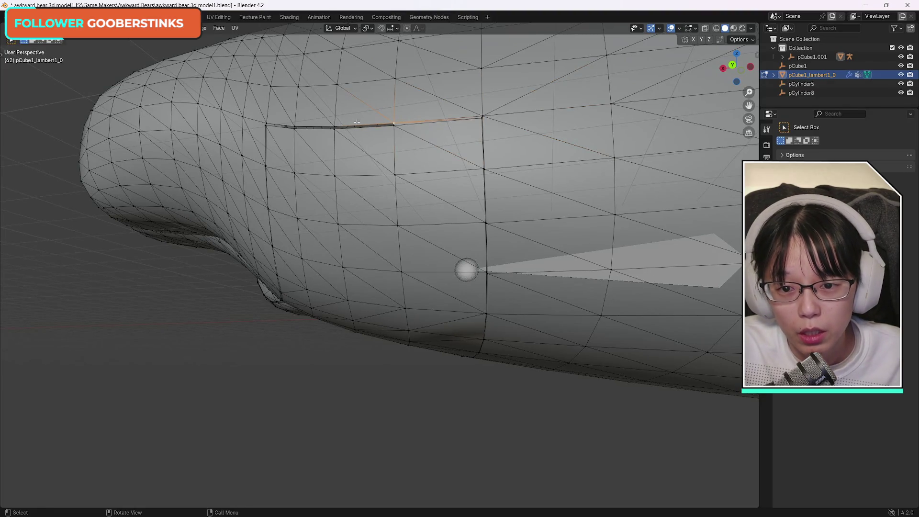
{"action": "left_click", "coordinate": [334, 127], "text": "shift"}
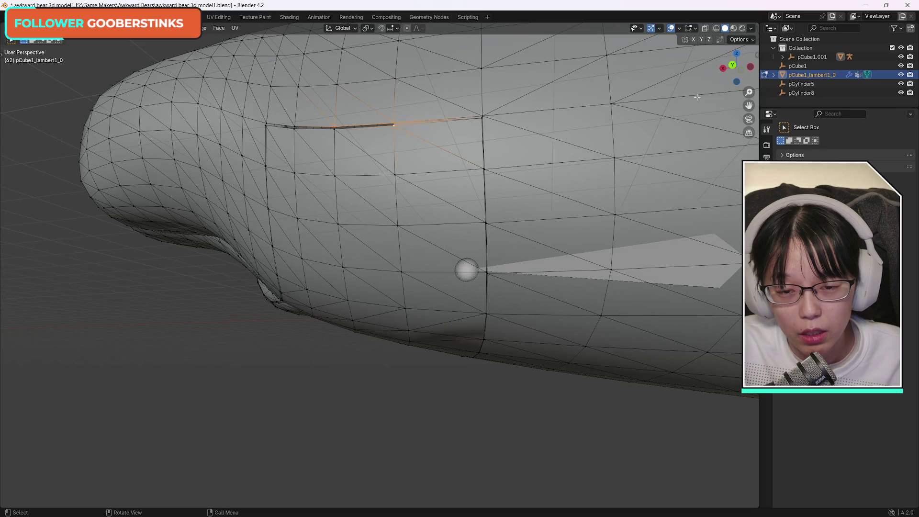
{"action": "left_click_drag", "start_coordinate": [393, 127], "coordinate": [614, 259]}
{"action": "left_click_drag", "start_coordinate": [439, 152], "coordinate": [440, 152]}
- Select facing vertex pairs across the horizontal head slit for welding
{"action": "left_click", "coordinate": [425, 153], "text": "shift"}
{"action": "left_click", "coordinate": [357, 147], "text": "shift"}
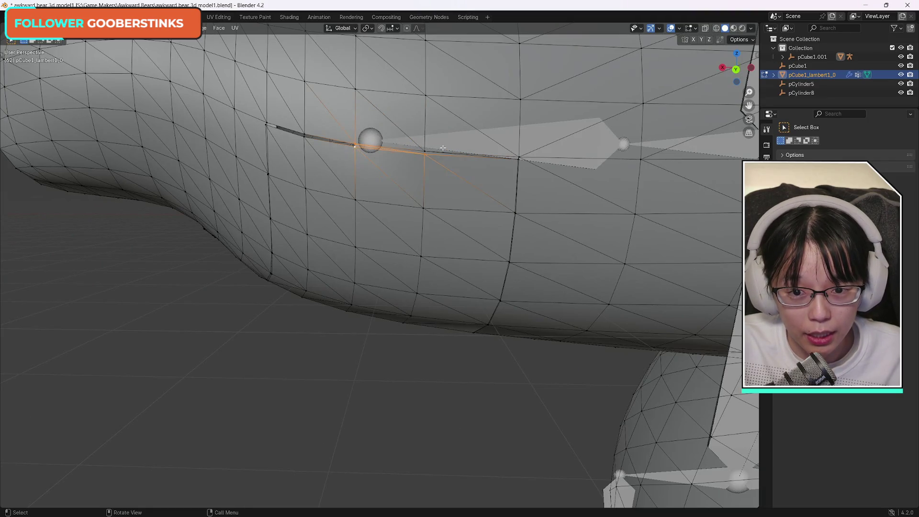
{"action": "left_click", "coordinate": [354, 148]}
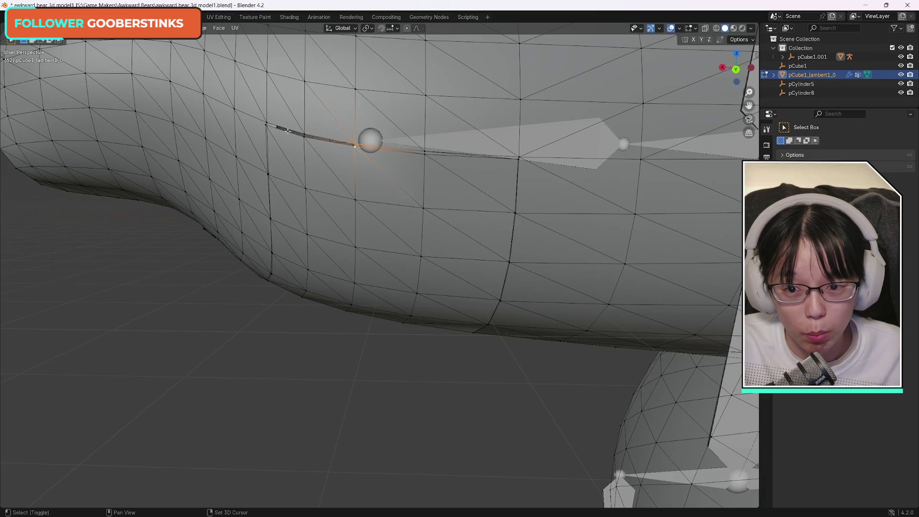
{"action": "left_click", "coordinate": [304, 134], "text": "shift"}
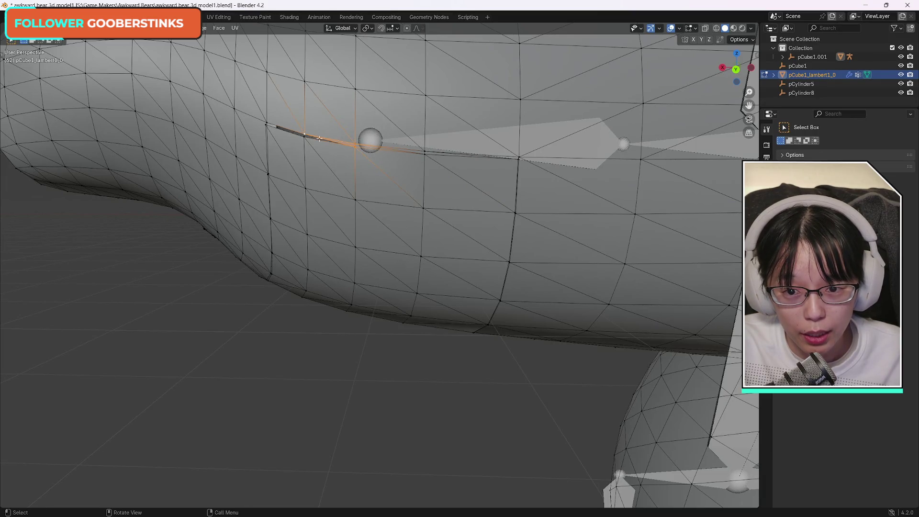
{"action": "left_click", "coordinate": [355, 144], "text": "shift"}
{"action": "left_click", "coordinate": [304, 137], "text": "shift"}
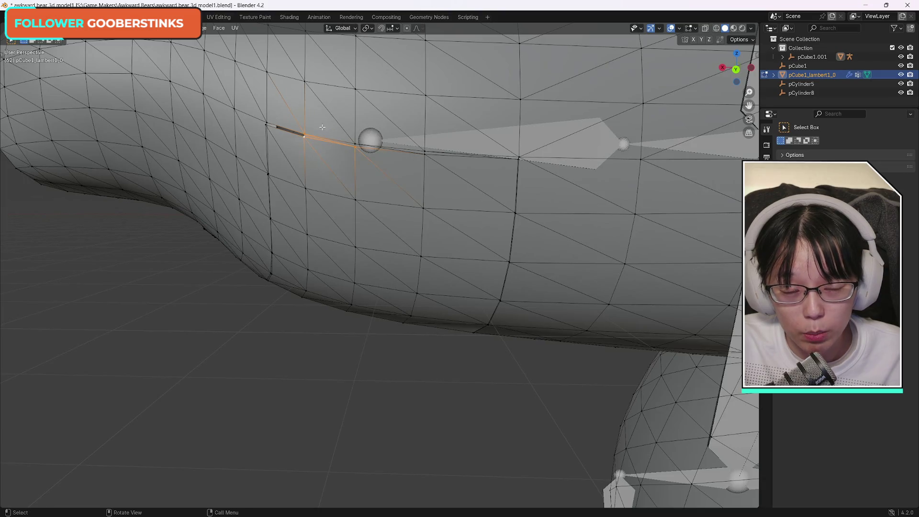
- Weld along to the slit's end, pairing its last vertex with the one below
{"action": "mouse_move", "coordinate": [735, 71]}
{"action": "left_mouse_down"}
{"action": "mouse_move", "coordinate": [755, 82]}
{"action": "mouse_move", "coordinate": [746, 79]}
{"action": "left_mouse_up"}
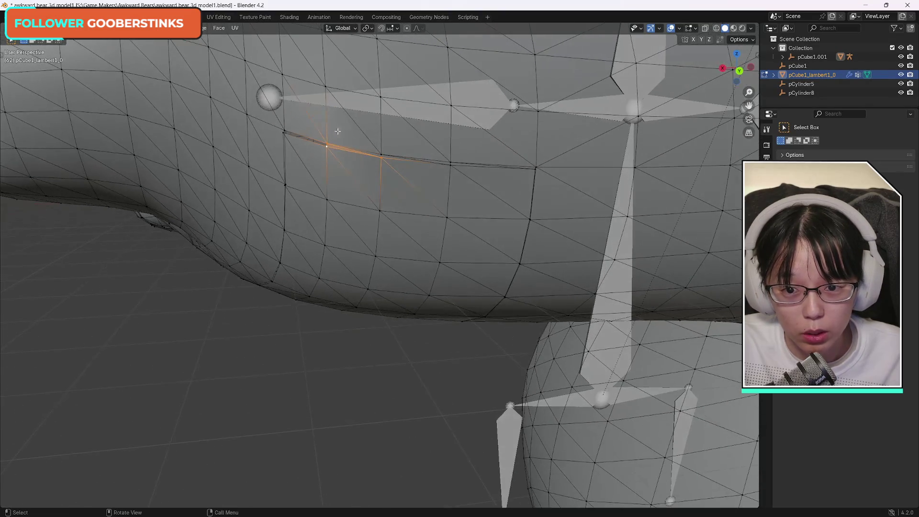
{"action": "left_click", "coordinate": [381, 157], "text": "shift"}
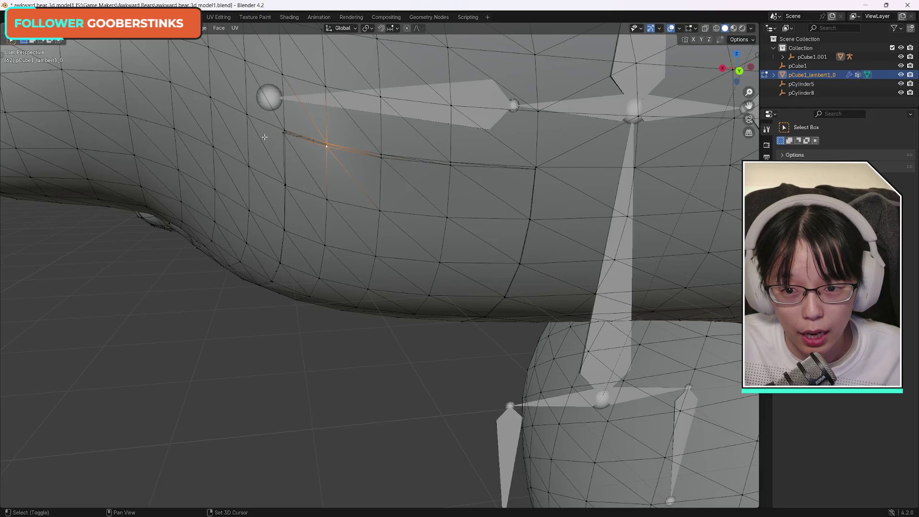
{"action": "left_click", "coordinate": [284, 131], "text": "shift"}
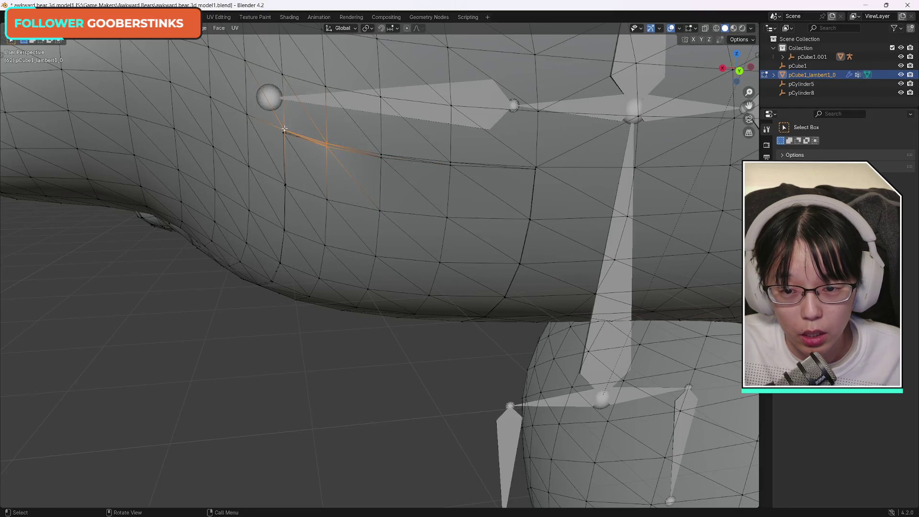
{"action": "left_click", "coordinate": [326, 142], "text": "shift"}
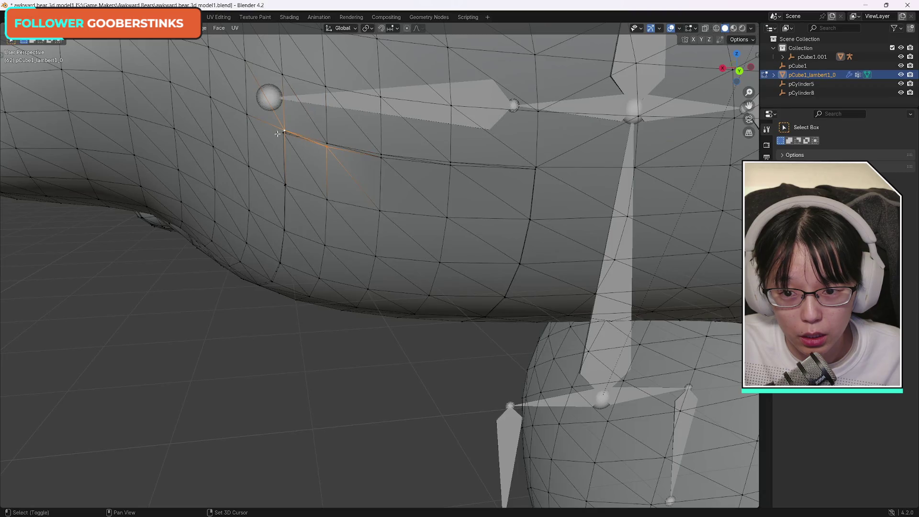
{"action": "mouse_move", "coordinate": [283, 132]}
{"action": "left_mouse_down"}
{"action": "mouse_move", "coordinate": [289, 126]}
{"action": "mouse_move", "coordinate": [270, 111]}
{"action": "mouse_move", "coordinate": [282, 118]}
{"action": "left_mouse_up"}
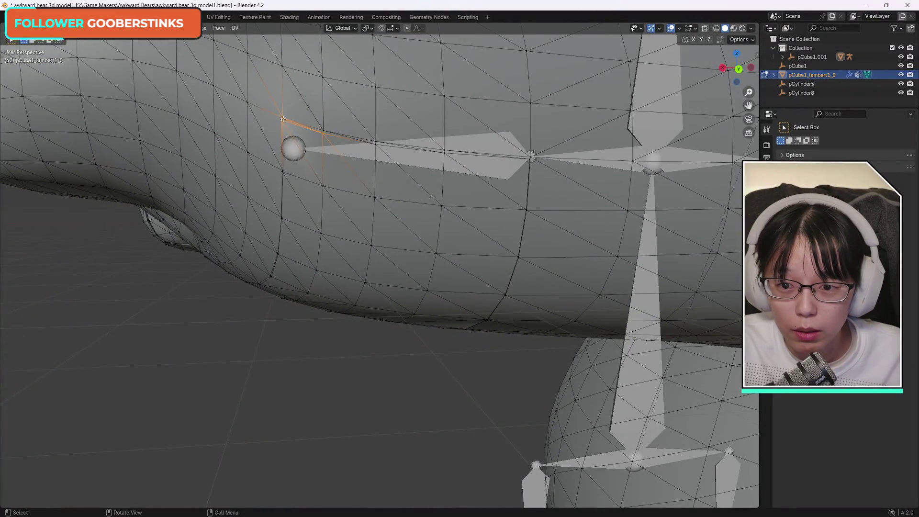
{"action": "left_click", "coordinate": [282, 119], "text": "shift"}
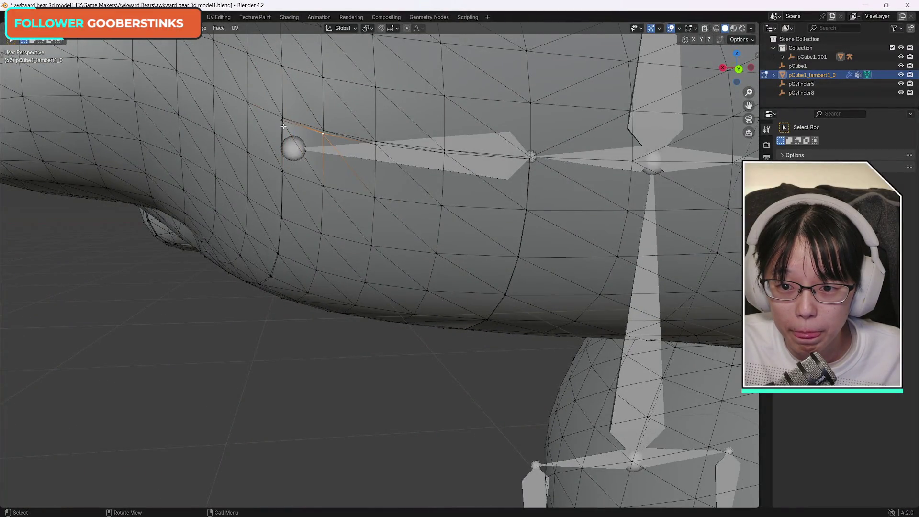
{"action": "key", "text": "alt+a"}
{"action": "left_click", "coordinate": [282, 118], "text": "shift"}
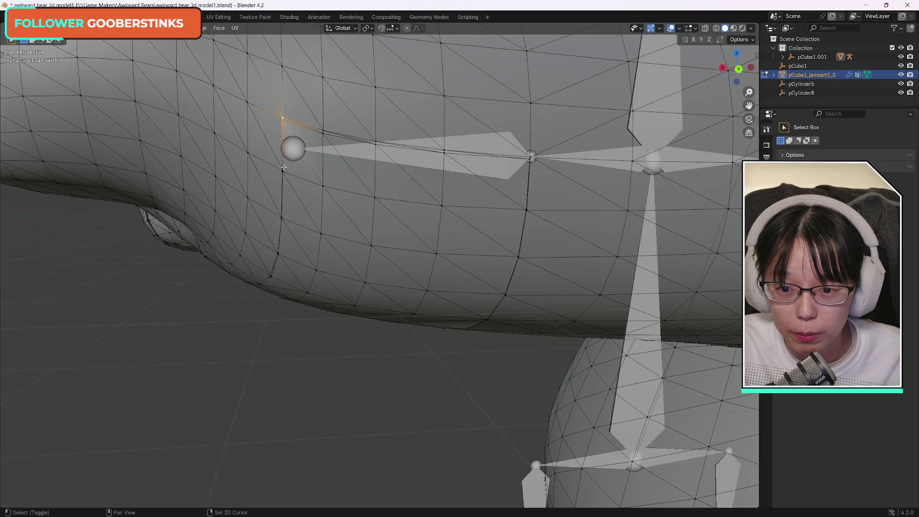
{"action": "left_click", "coordinate": [282, 172], "text": "shift"}
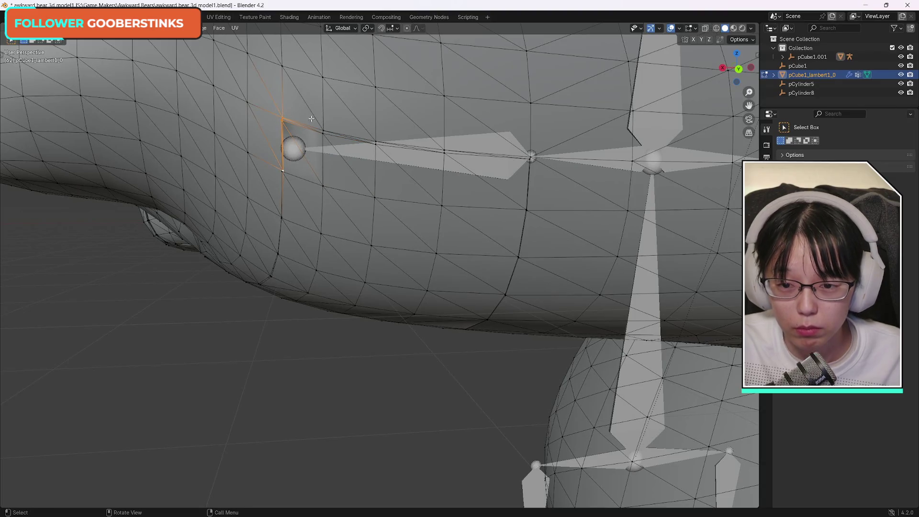
{"action": "left_click", "coordinate": [282, 118], "text": "shift"}
{"action": "left_click", "coordinate": [282, 171], "text": "shift"}
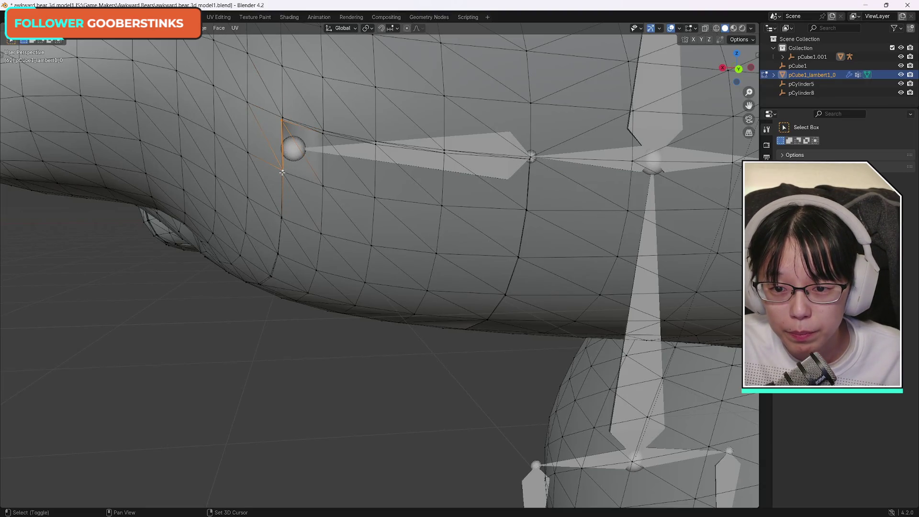
- Join the top vertex pair of the vertical seam with J and select the next pair down
{"action": "left_click_drag", "start_coordinate": [737, 67], "coordinate": [615, 84]}
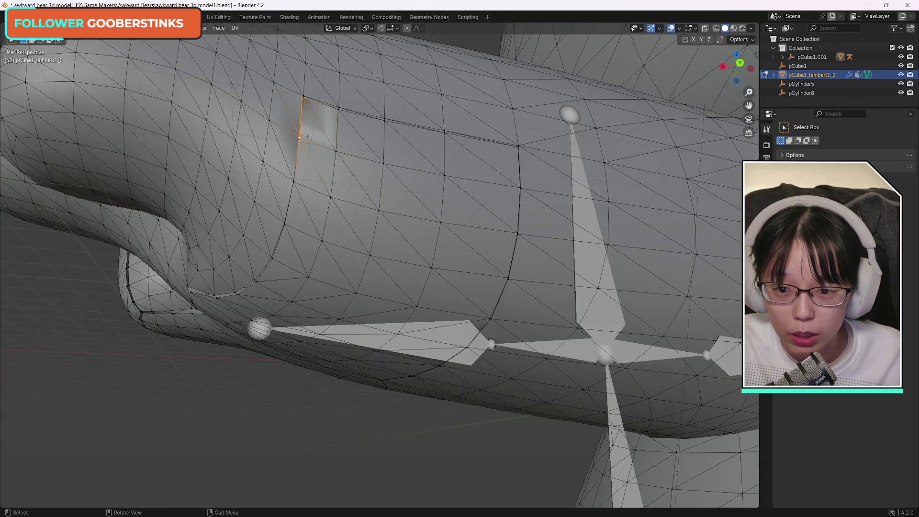
{"action": "left_click", "coordinate": [295, 183], "text": "shift"}
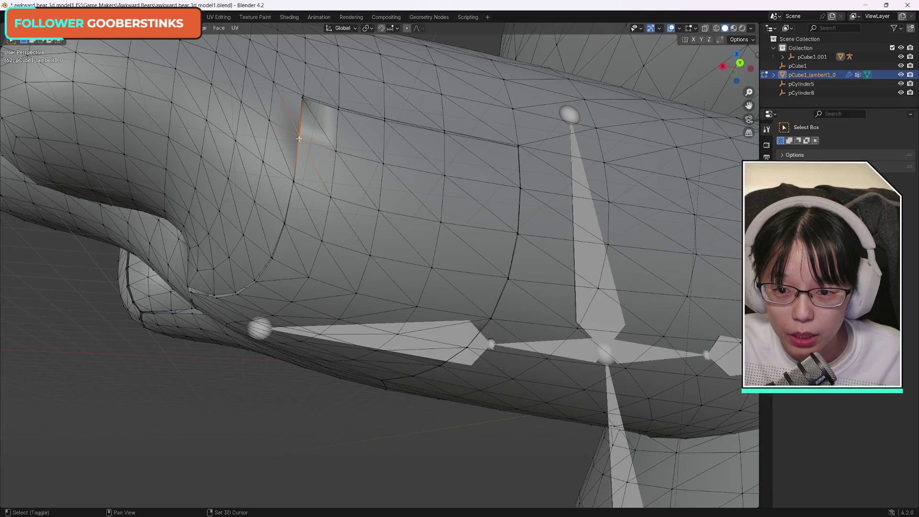
{"action": "left_click", "coordinate": [294, 182], "text": "shift"}
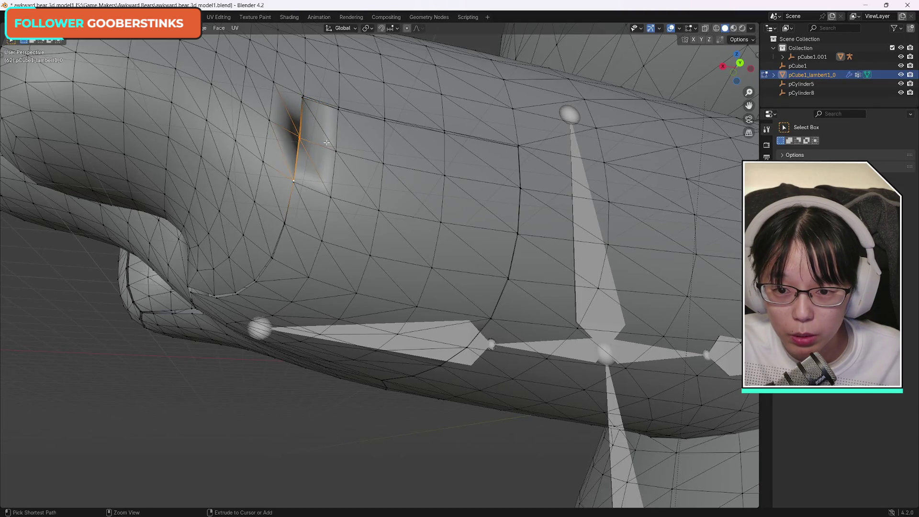
{"action": "key", "text": "j"}
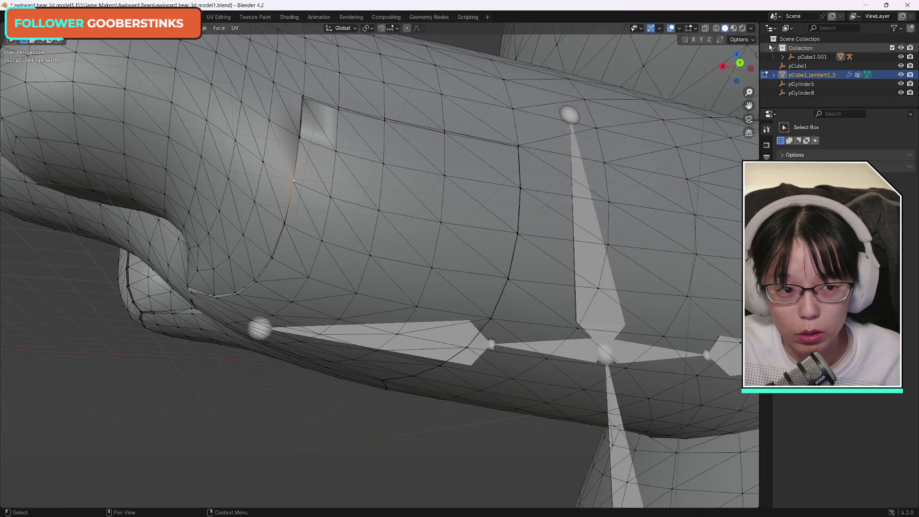
{"action": "mouse_move", "coordinate": [744, 66]}
{"action": "left_mouse_down"}
{"action": "mouse_move", "coordinate": [429, 75]}
{"action": "mouse_move", "coordinate": [354, 110]}
{"action": "left_mouse_up"}
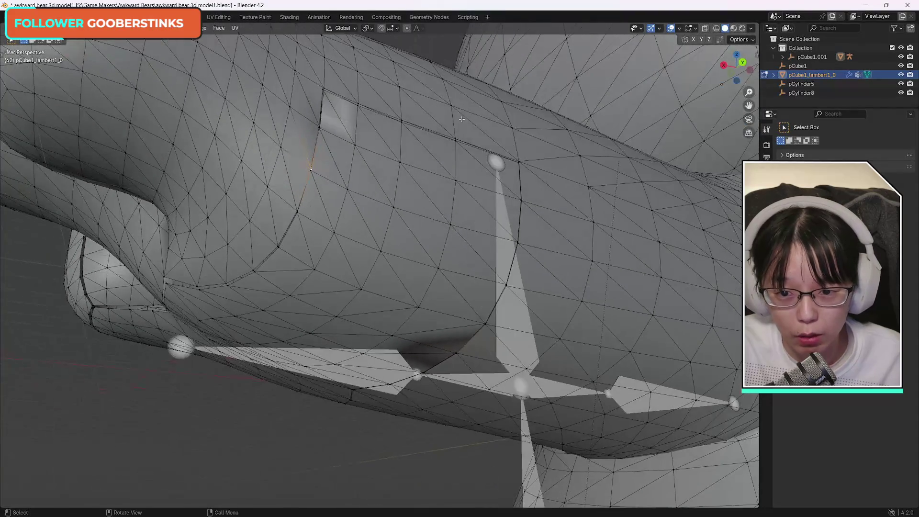
{"action": "left_click", "coordinate": [311, 170], "text": "shift"}
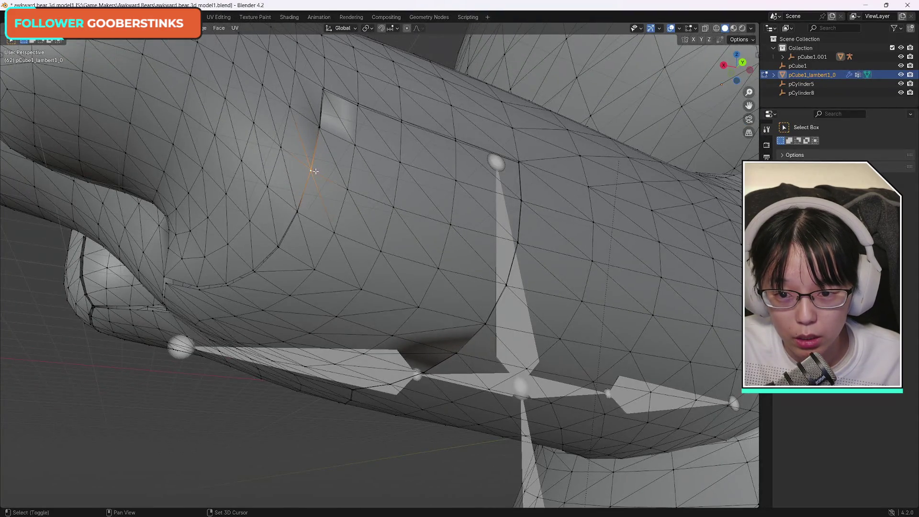
{"action": "left_click", "coordinate": [296, 211], "text": "shift"}
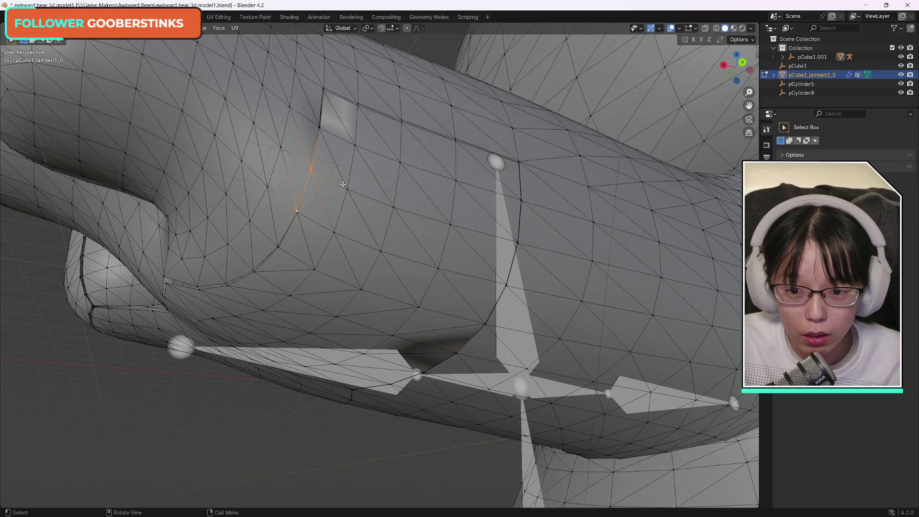
{"action": "left_click", "coordinate": [310, 170], "text": "shift"}
{"action": "left_click", "coordinate": [311, 170], "text": "shift"}
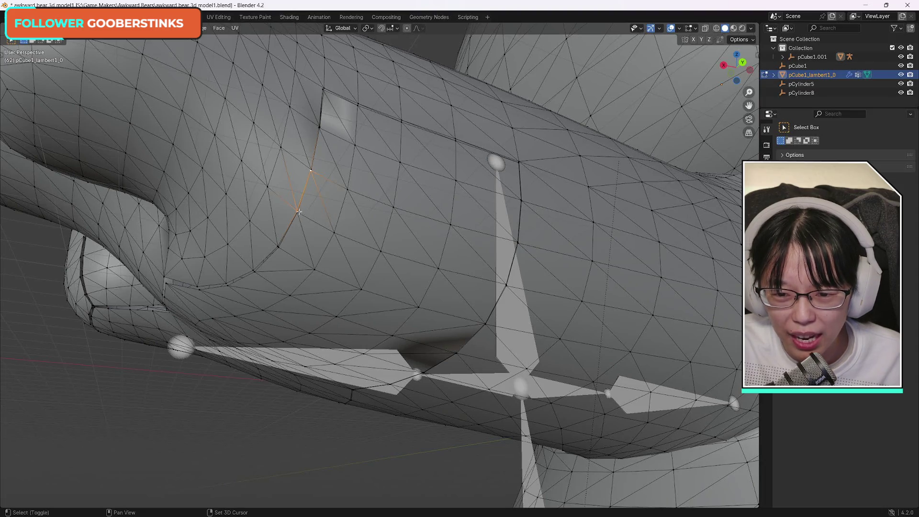
{"action": "left_click", "coordinate": [297, 212], "text": "shift"}
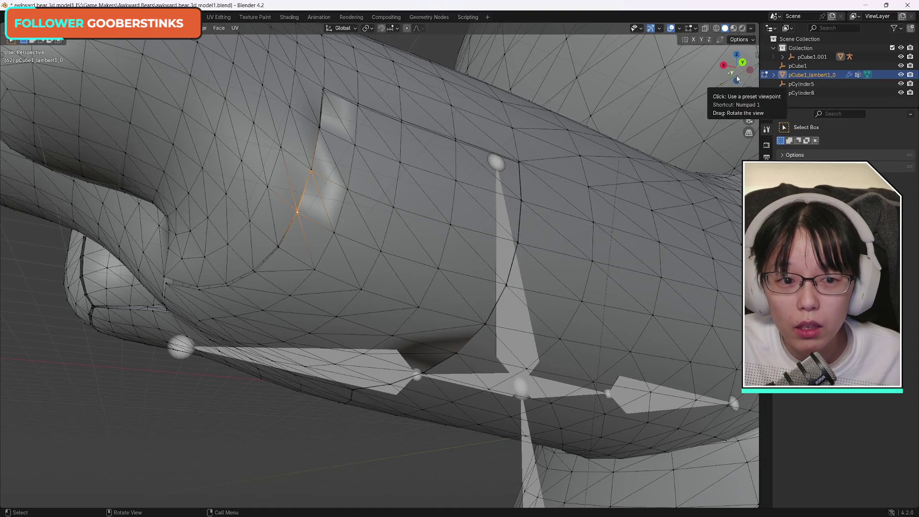
- Select a vertex pair across the next body seam, making the upper vertex active
{"action": "mouse_move", "coordinate": [735, 77]}
{"action": "left_mouse_down"}
{"action": "mouse_move", "coordinate": [435, 37]}
{"action": "mouse_move", "coordinate": [388, 147]}
{"action": "left_mouse_up"}
{"action": "left_click", "coordinate": [351, 170]}
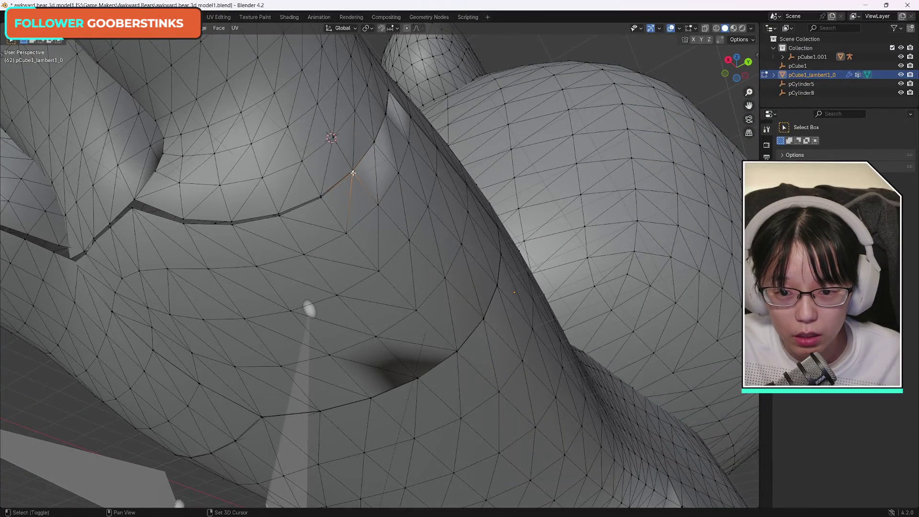
{"action": "left_click", "coordinate": [320, 195], "text": "shift"}
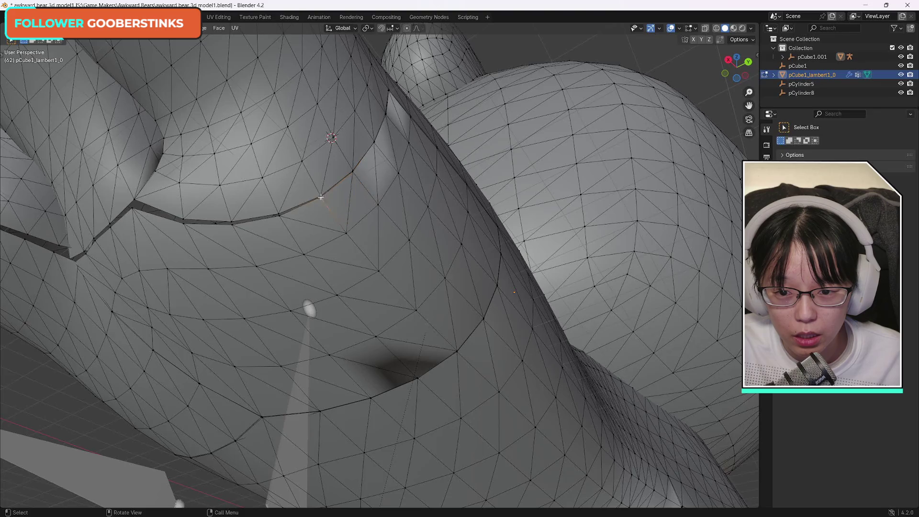
{"action": "left_click", "coordinate": [352, 171], "text": "shift"}
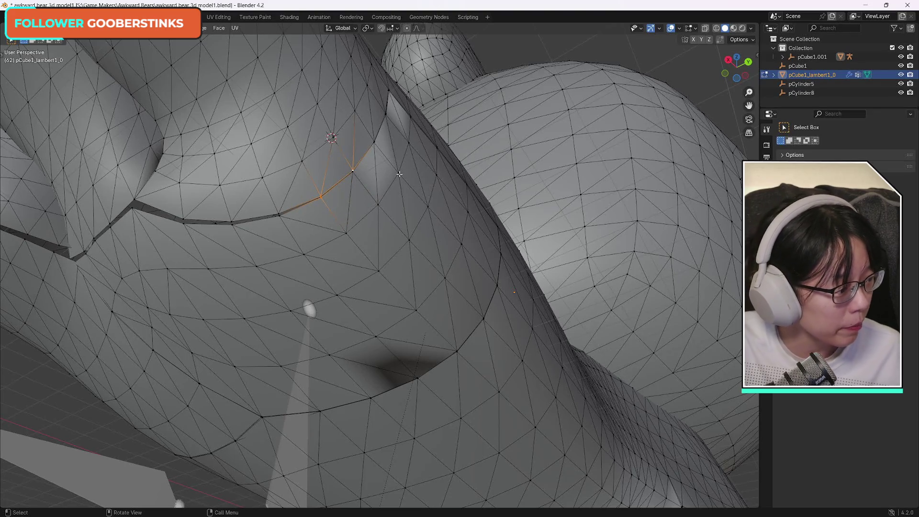
{"action": "left_click", "coordinate": [354, 175], "text": "shift"}
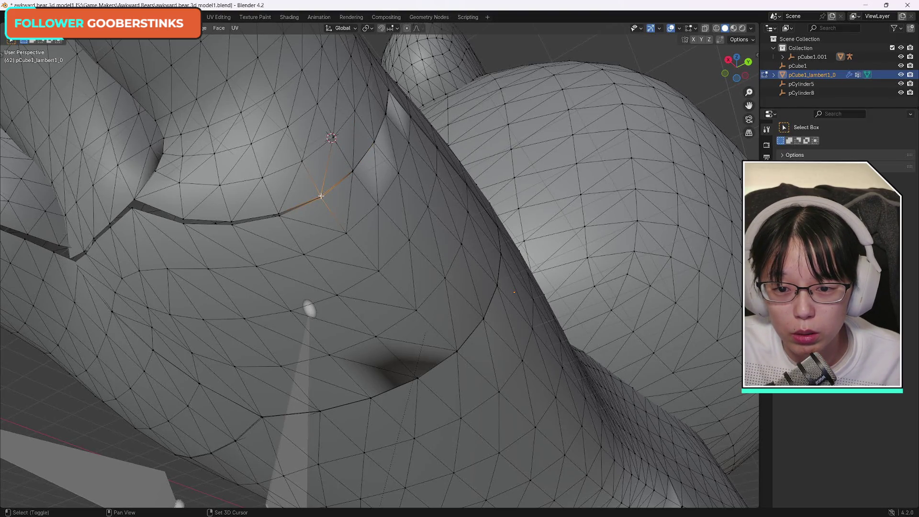
{"action": "left_click", "coordinate": [353, 171]}
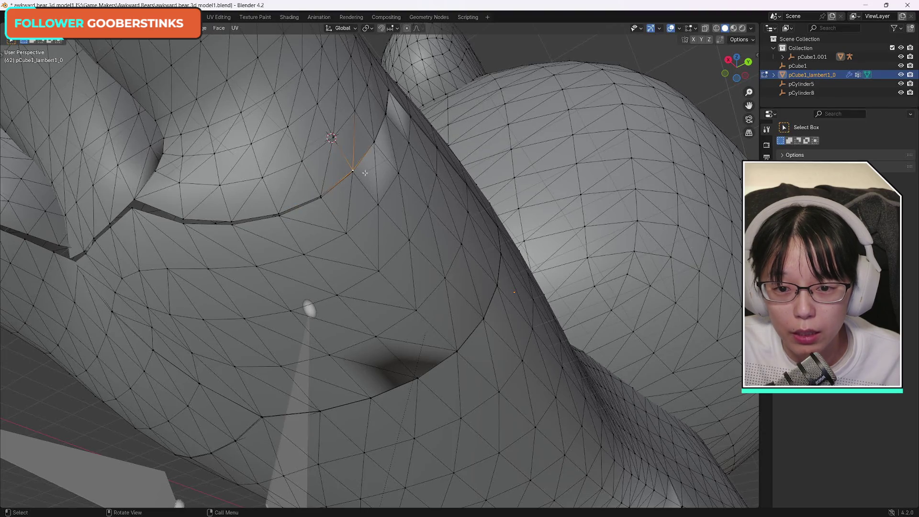
{"action": "left_click", "coordinate": [323, 197], "text": "shift"}
{"action": "left_click", "coordinate": [322, 197], "text": "shift"}
{"action": "left_click", "coordinate": [352, 170], "text": "shift"}
{"action": "left_click_drag", "start_coordinate": [737, 79], "coordinate": [718, 82]}
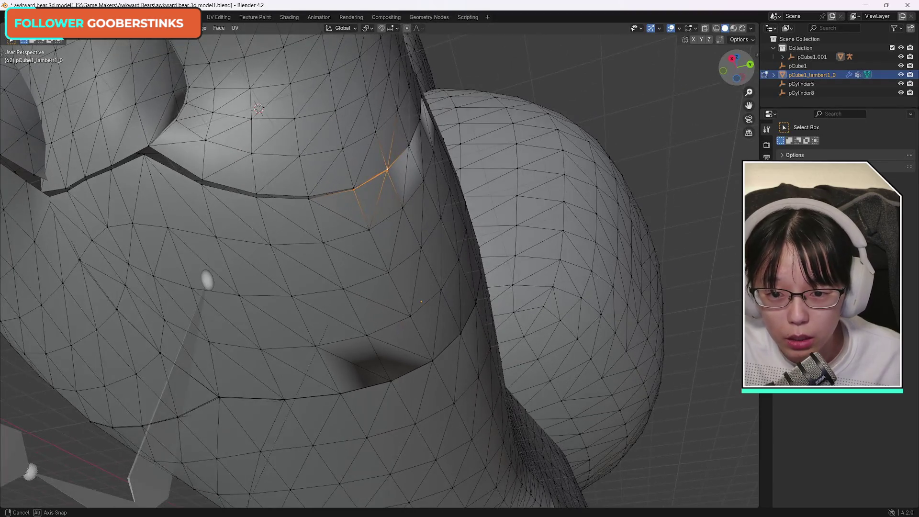
- Continue pairing vertices along the gap toward the seam corner
{"action": "left_click", "coordinate": [353, 188], "text": "shift"}
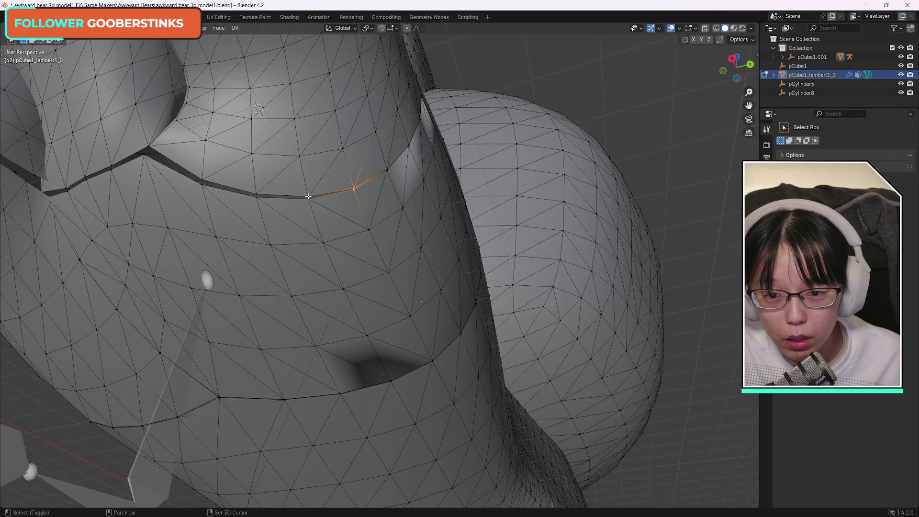
{"action": "left_click", "coordinate": [307, 196], "text": "shift"}
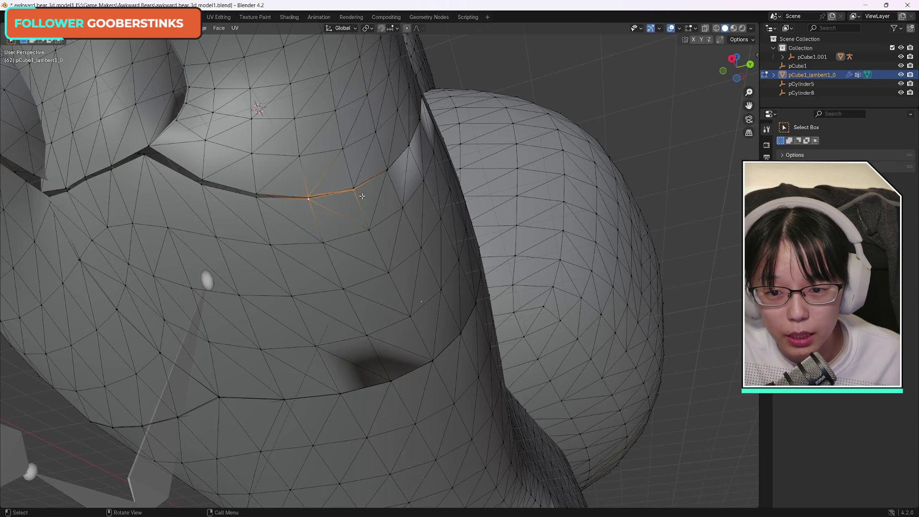
{"action": "left_click_drag", "start_coordinate": [735, 65], "coordinate": [723, 69]}
{"action": "left_click", "coordinate": [343, 207]}
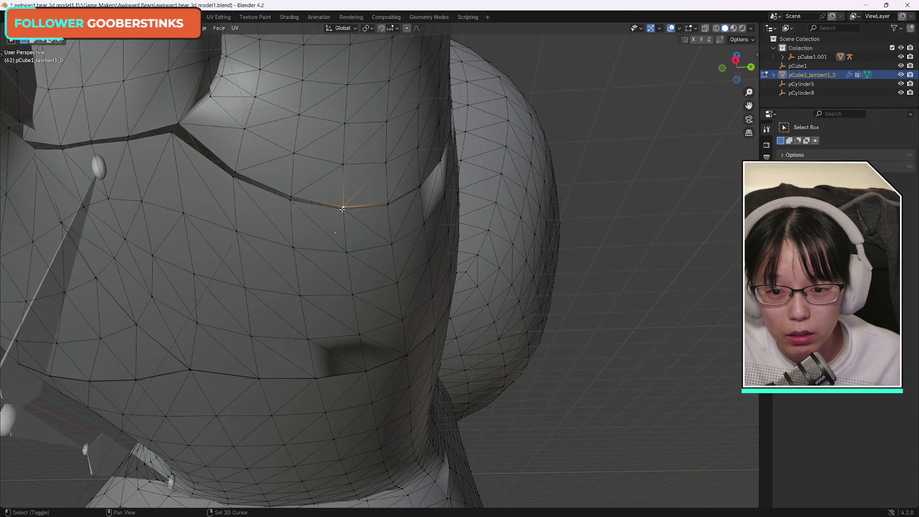
{"action": "left_click", "coordinate": [290, 196], "text": "shift"}
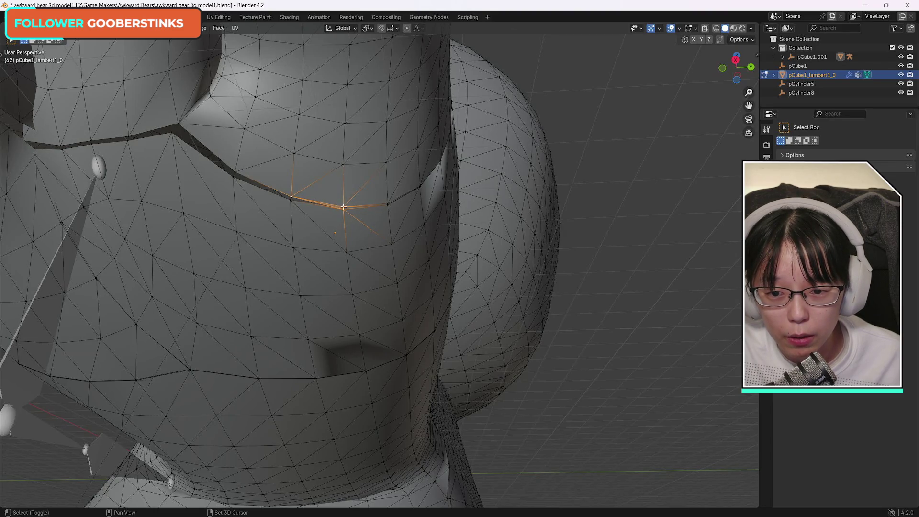
{"action": "left_click", "coordinate": [290, 197], "text": "shift"}
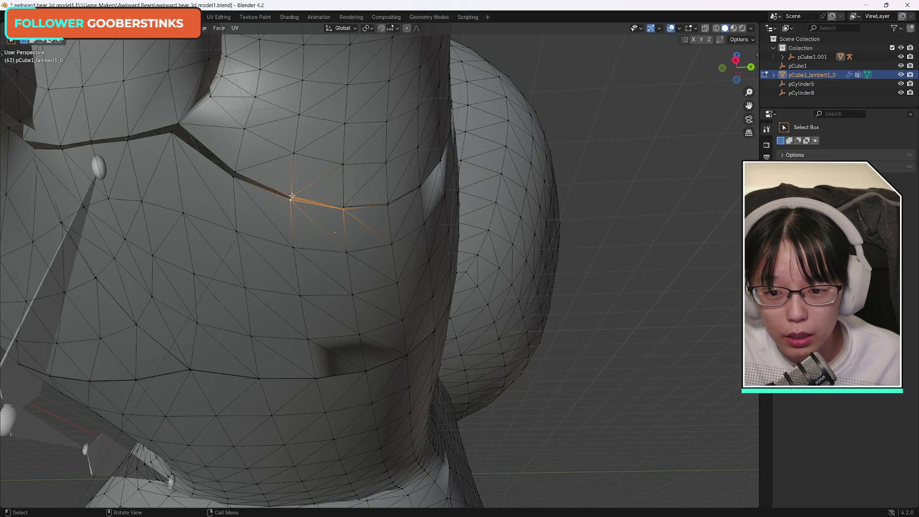
{"action": "left_click", "coordinate": [235, 171], "text": "shift"}
{"action": "left_click", "coordinate": [235, 172], "text": "shift"}
{"action": "left_click", "coordinate": [231, 174], "text": "shift"}
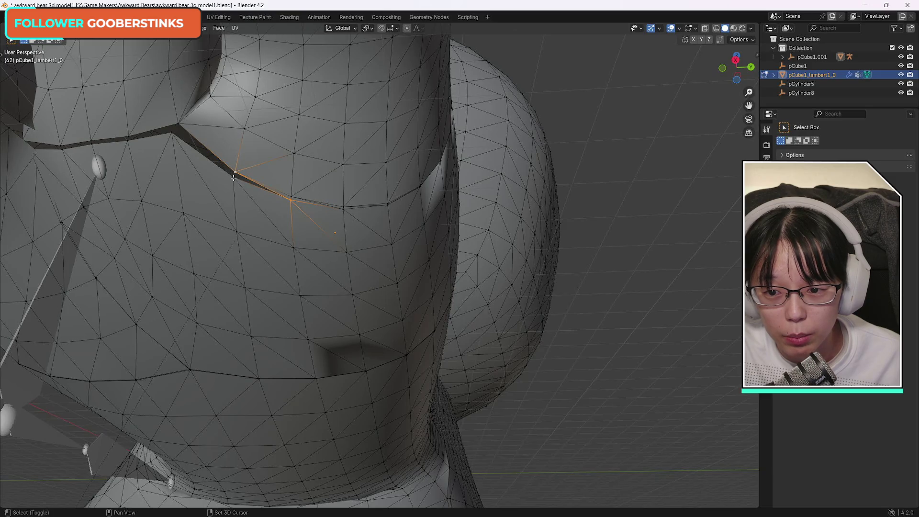
{"action": "left_click", "coordinate": [235, 171]}
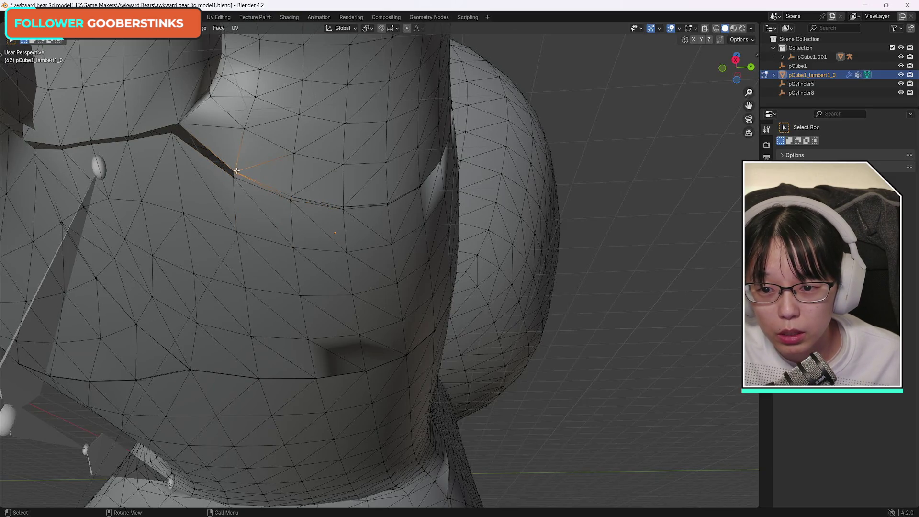
{"action": "left_click", "coordinate": [178, 124], "text": "shift"}
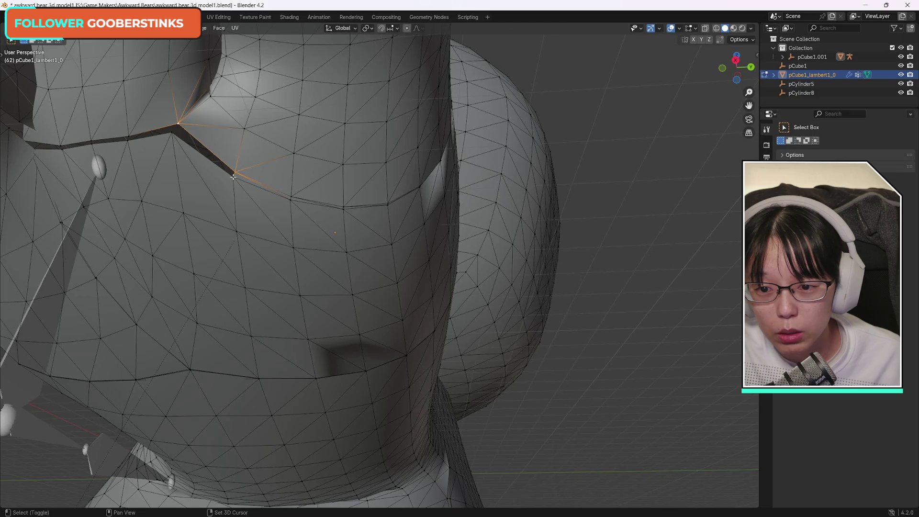
{"action": "left_click_drag", "start_coordinate": [736, 67], "coordinate": [742, 81]}
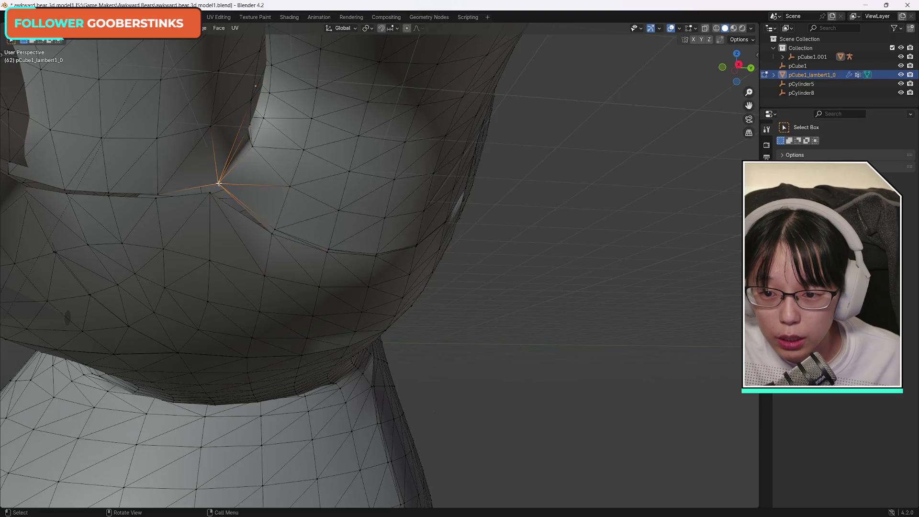
- Move the first seam vertex onto its partner with G to weld the pair
{"action": "left_click", "coordinate": [210, 193], "text": "shift"}
{"action": "left_click", "coordinate": [272, 233], "text": "shift"}
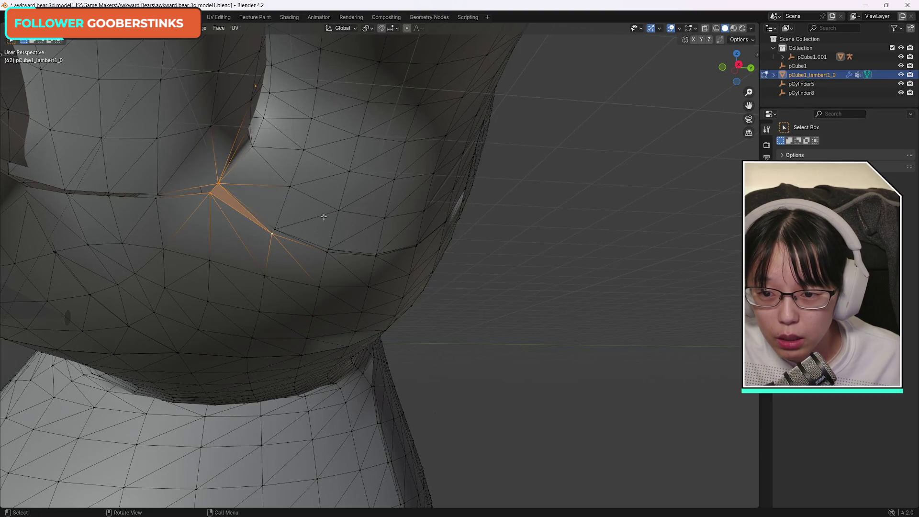
{"action": "left_click_drag", "start_coordinate": [736, 67], "coordinate": [743, 72]}
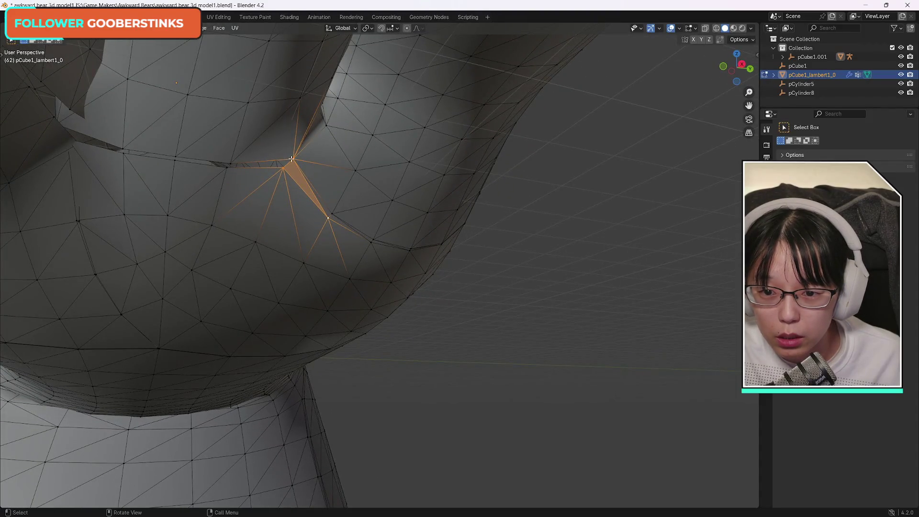
{"action": "left_click", "coordinate": [328, 217], "text": "shift"}
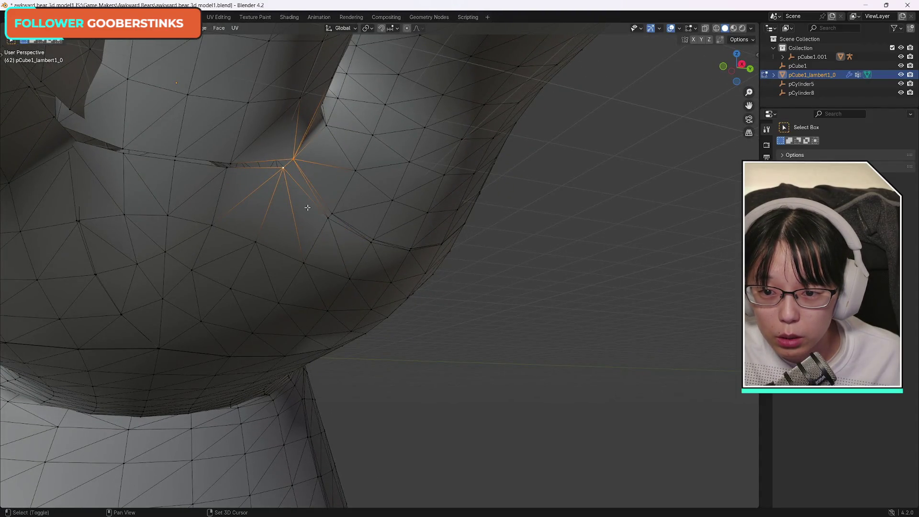
{"action": "left_click", "coordinate": [231, 164], "text": "shift"}
{"action": "left_click", "coordinate": [293, 159], "text": "shift"}
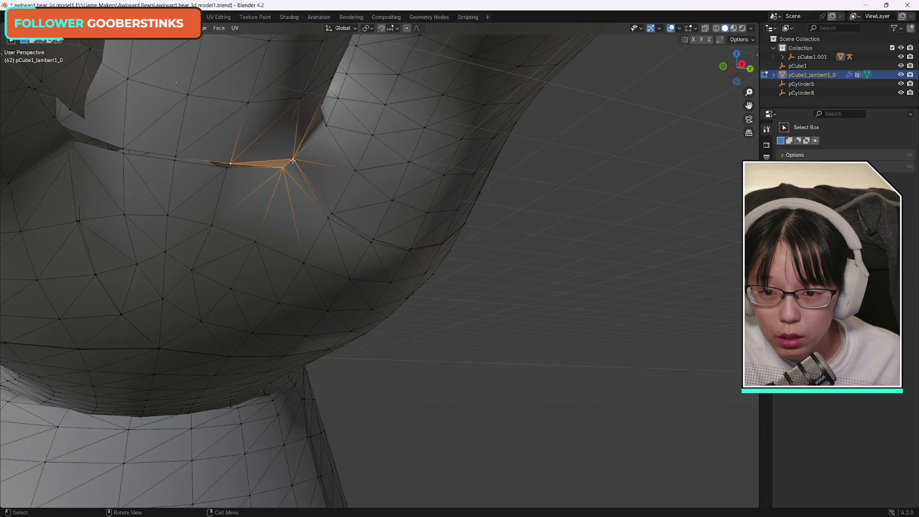
{"action": "key", "text": "g"}
{"action": "key", "text": "g"}
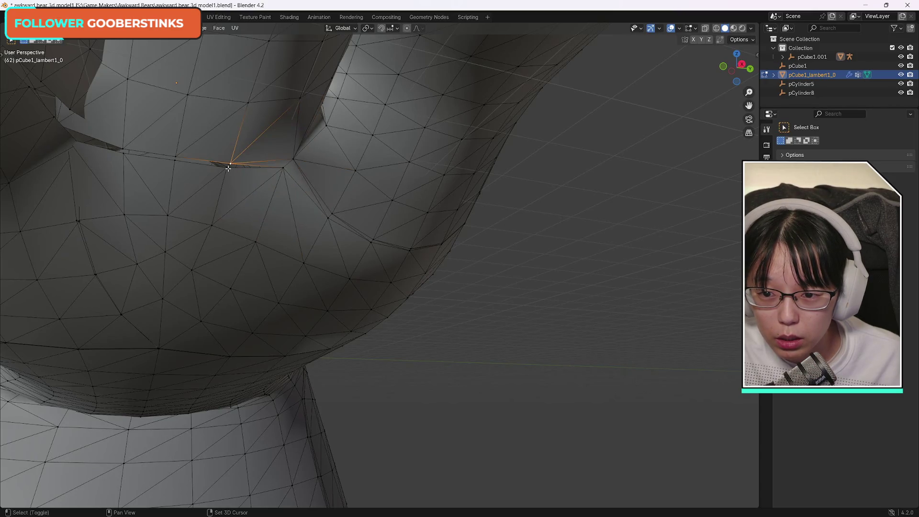
{"action": "left_click", "coordinate": [252, 170]}
- Weld the middle seam vertex onto the vertex at the far end of the gap
{"action": "left_click", "coordinate": [229, 163]}
{"action": "left_click", "coordinate": [175, 154], "text": "shift"}
{"action": "left_click", "coordinate": [247, 169], "text": "shift"}
{"action": "left_click", "coordinate": [231, 164], "text": "shift"}
{"action": "left_click", "coordinate": [231, 164], "text": "shift"}
{"action": "left_click", "coordinate": [175, 160], "text": "shift"}
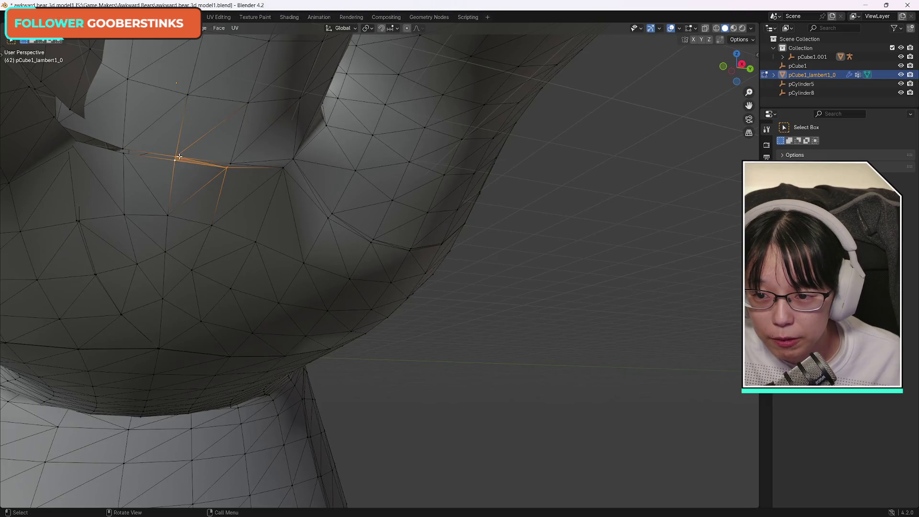
{"action": "left_click", "coordinate": [123, 150], "text": "shift"}
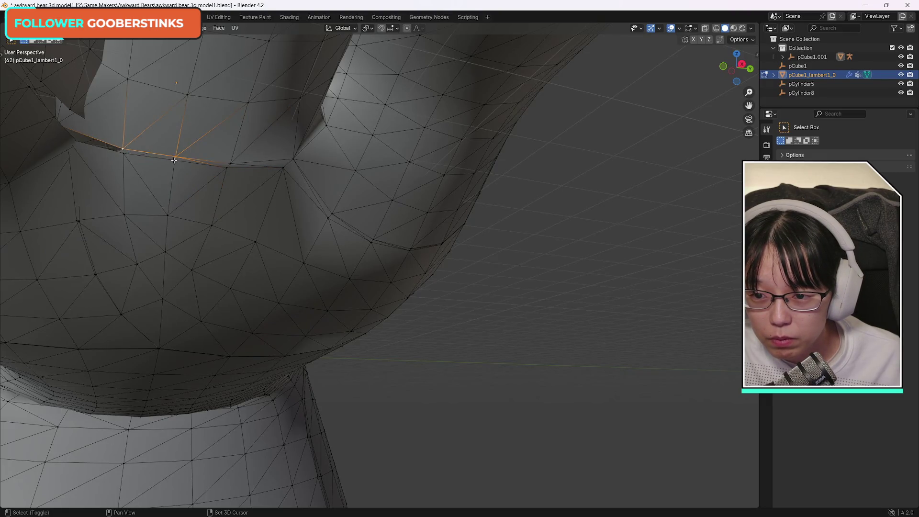
{"action": "left_click", "coordinate": [174, 161], "text": "shift"}
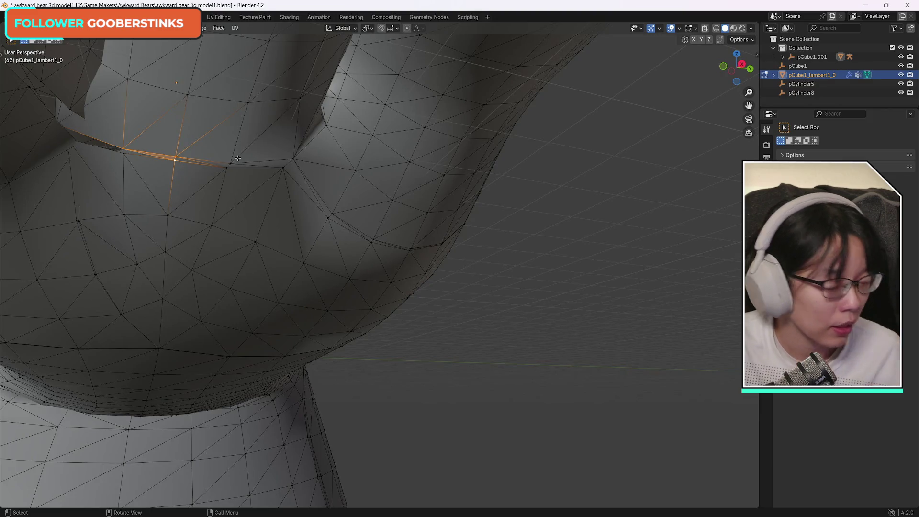
{"action": "key", "text": "g"}
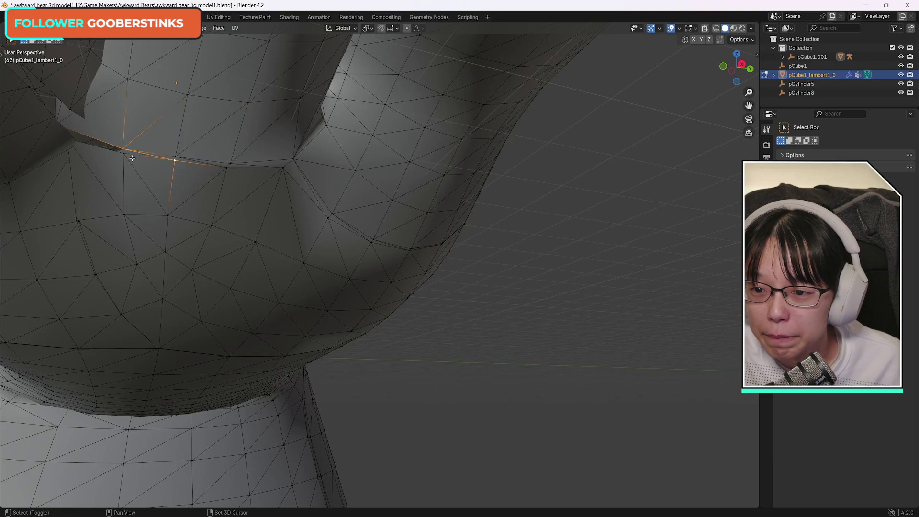
{"action": "left_click", "coordinate": [187, 164]}
{"action": "left_click_drag", "start_coordinate": [736, 67], "coordinate": [724, 73]}
{"action": "left_click_drag", "start_coordinate": [751, 102], "coordinate": [784, 111]}
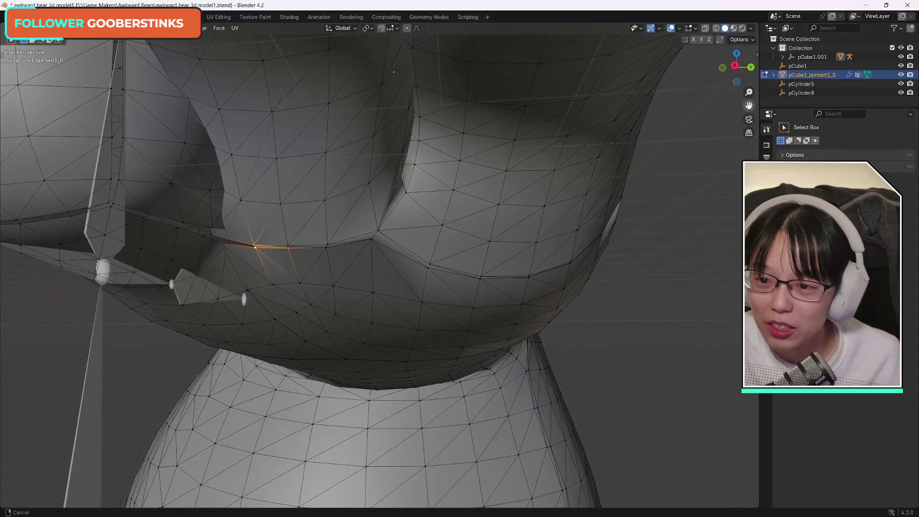
{"action": "left_click_drag", "start_coordinate": [737, 67], "coordinate": [740, 70]}
{"action": "left_click_drag", "start_coordinate": [748, 106], "coordinate": [750, 110]}
{"action": "scroll", "coordinate": [252, 264], "scroll_direction": "up", "scroll_amount": 3}
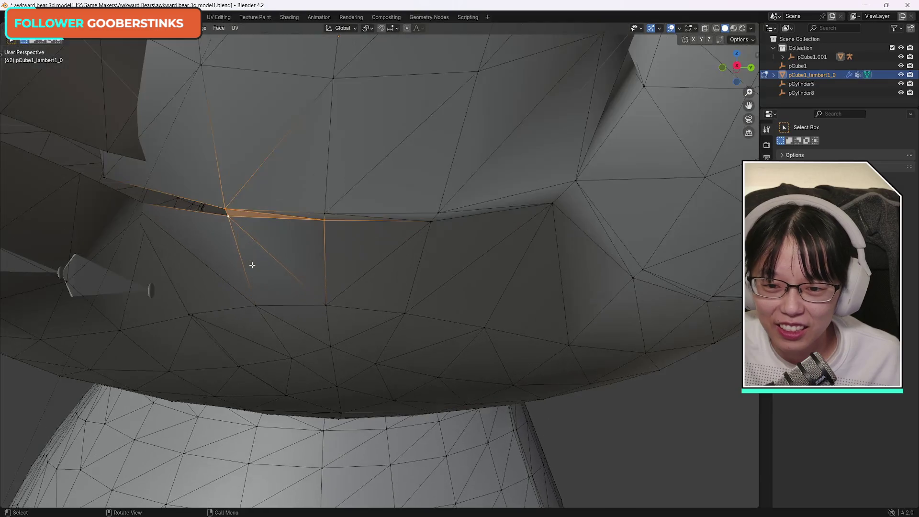
{"action": "scroll", "coordinate": [222, 257], "scroll_direction": "down", "scroll_amount": 2}
{"action": "left_click", "coordinate": [272, 224]}
{"action": "left_click", "coordinate": [187, 203], "text": "shift"}
{"action": "left_click", "coordinate": [273, 232], "text": "shift"}
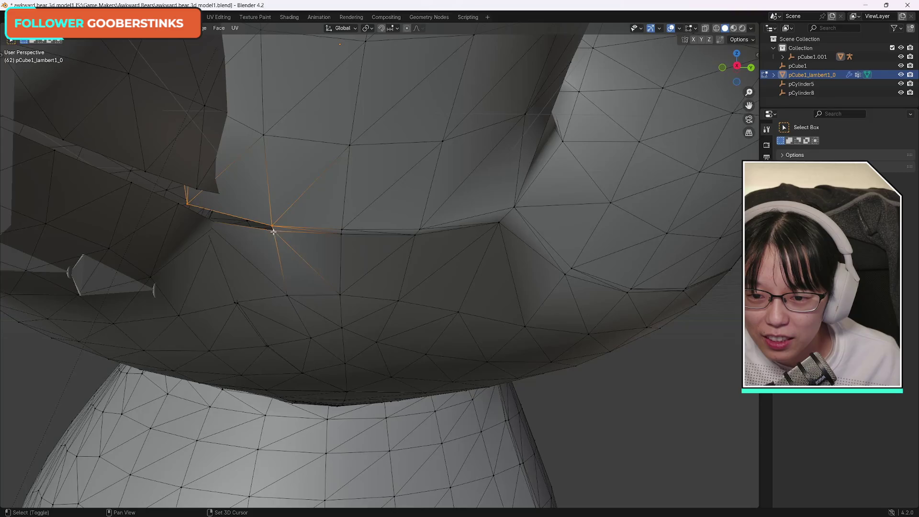
{"action": "left_click", "coordinate": [270, 225], "text": "shift"}
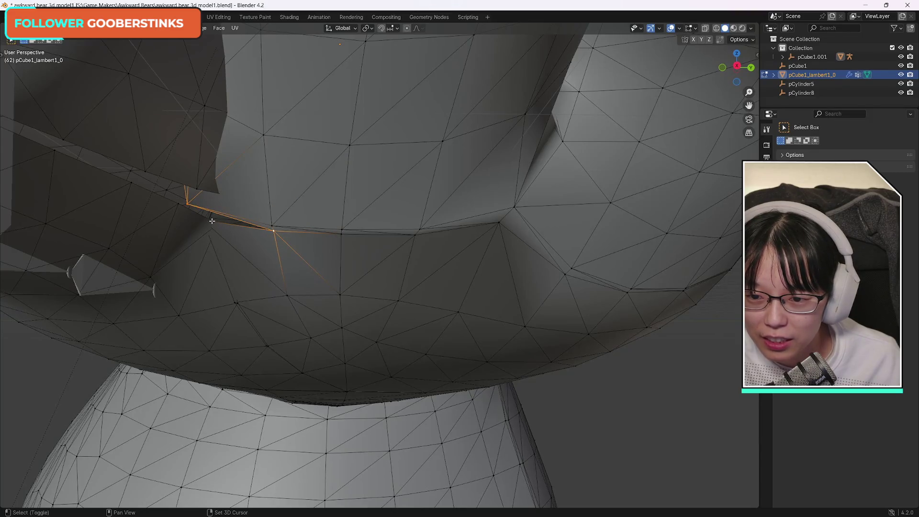
{"action": "left_click_drag", "start_coordinate": [737, 67], "coordinate": [742, 40]}
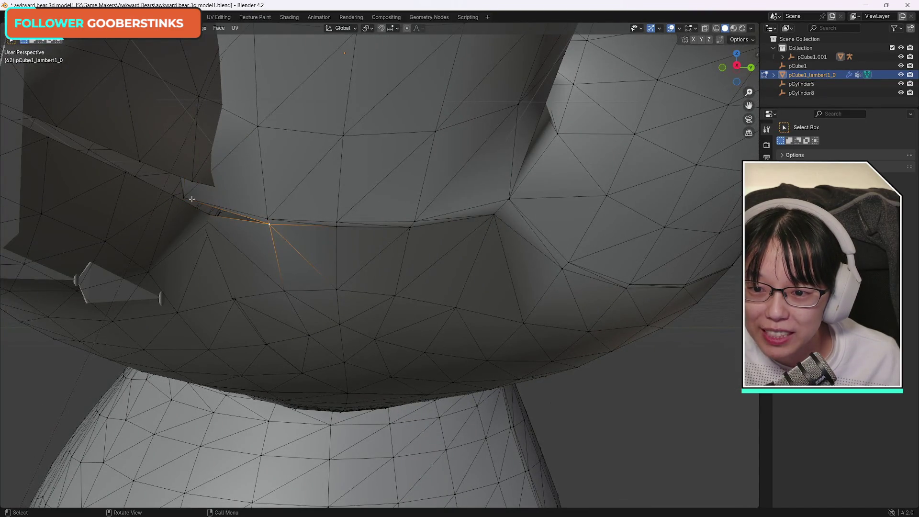
{"action": "left_click", "coordinate": [209, 212], "text": "shift"}
{"action": "mouse_move", "coordinate": [737, 67]}
{"action": "left_mouse_down"}
{"action": "mouse_move", "coordinate": [746, 44]}
{"action": "mouse_move", "coordinate": [375, 166]}
{"action": "left_mouse_up"}
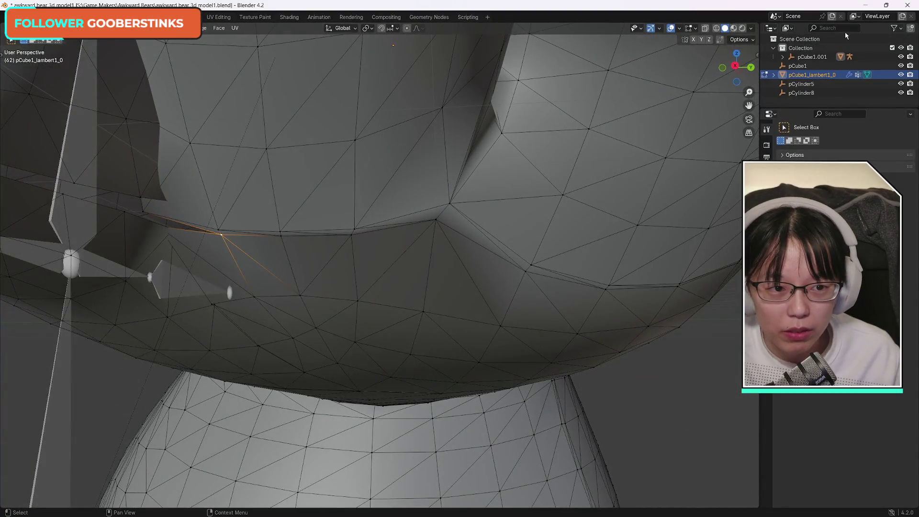